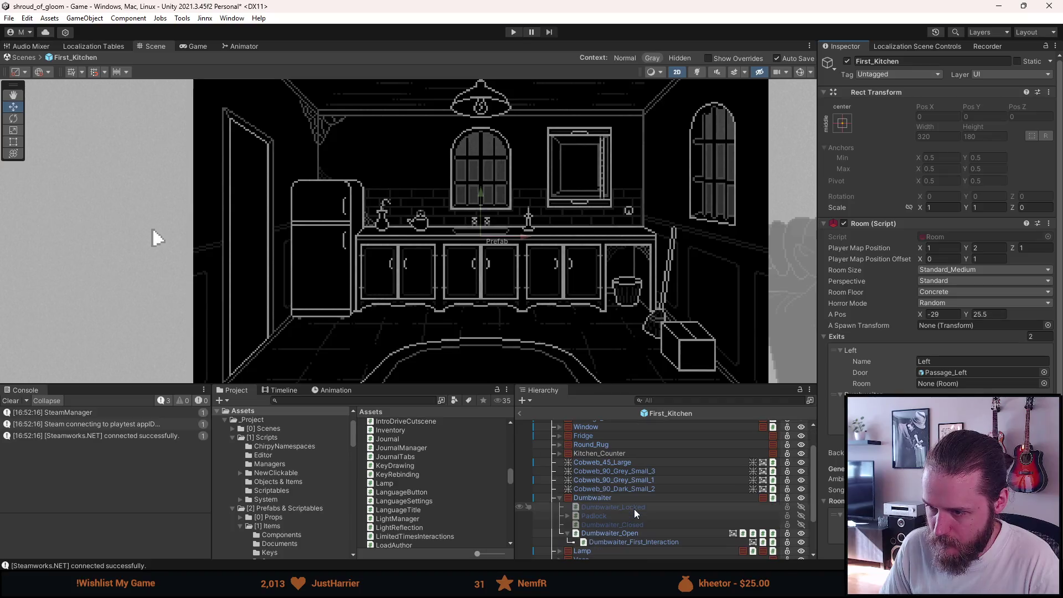
scroll(603, 466, "down", 3)
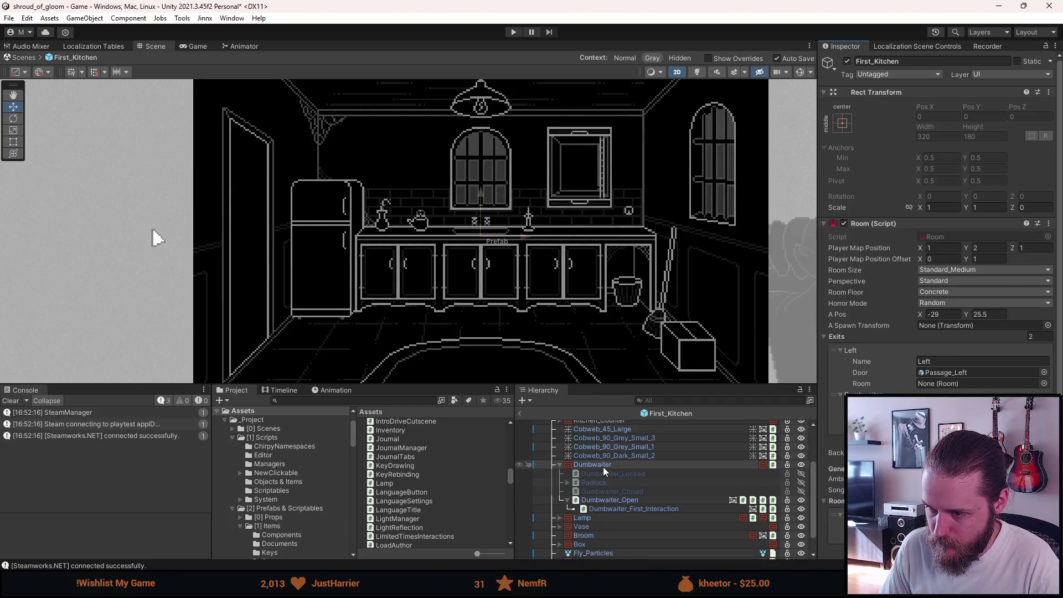
Step: Collapse Dumbwaiter and delete the old Lamp object from First_Kitchen's Hierarchy
left_click(600, 519)
left_click(559, 464)
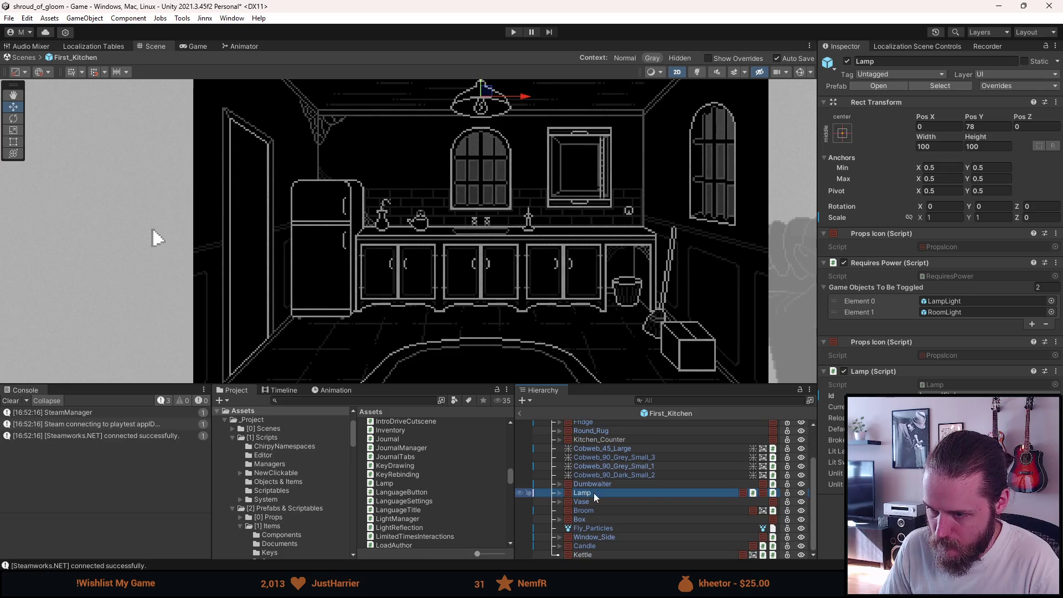
left_click(590, 475)
left_click(590, 493)
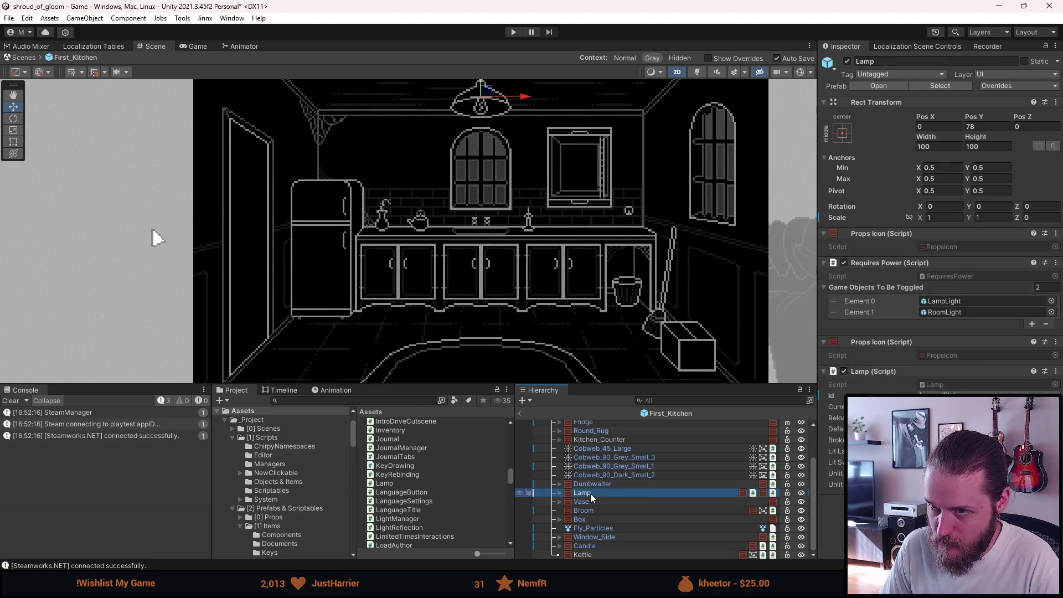
key("Delete")
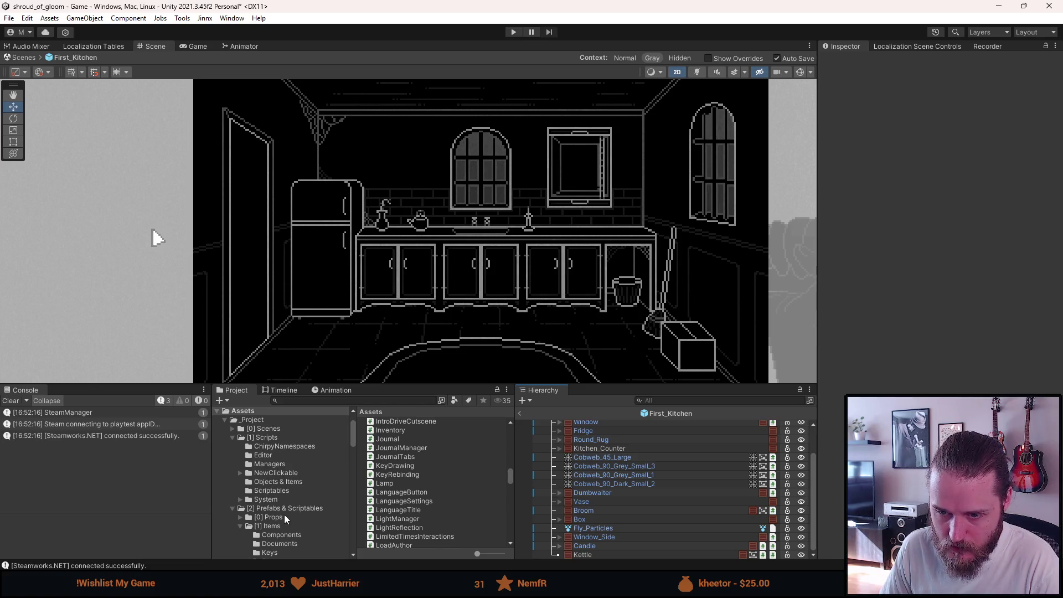
Step: Drag Lamp_Side_Switch from [2] Prefabs & Scriptables > [0] Props into the First_Kitchen Hierarchy
scroll(281, 537, "down", 2)
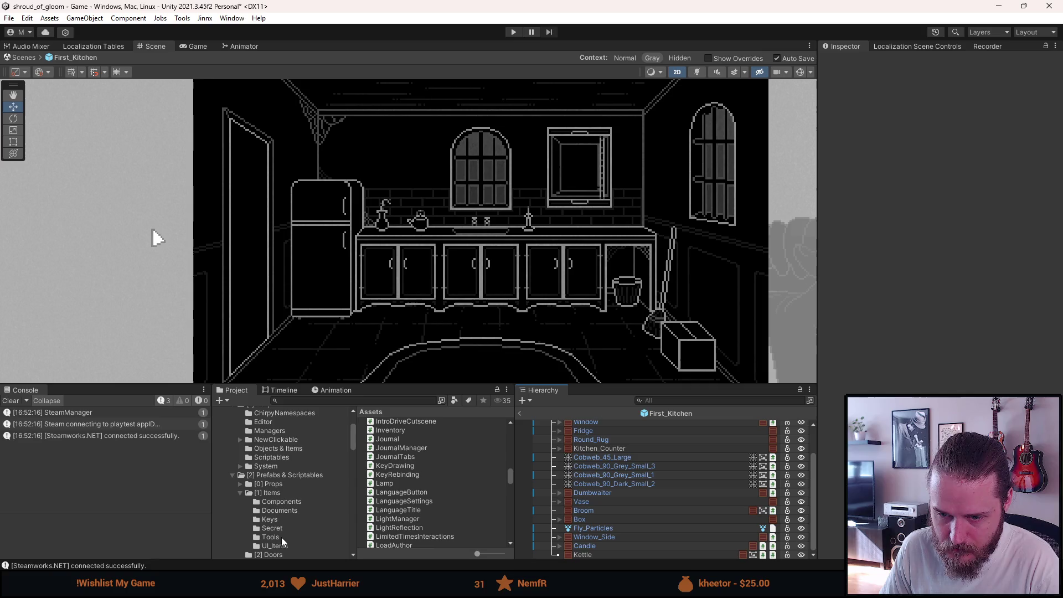
left_click(287, 475)
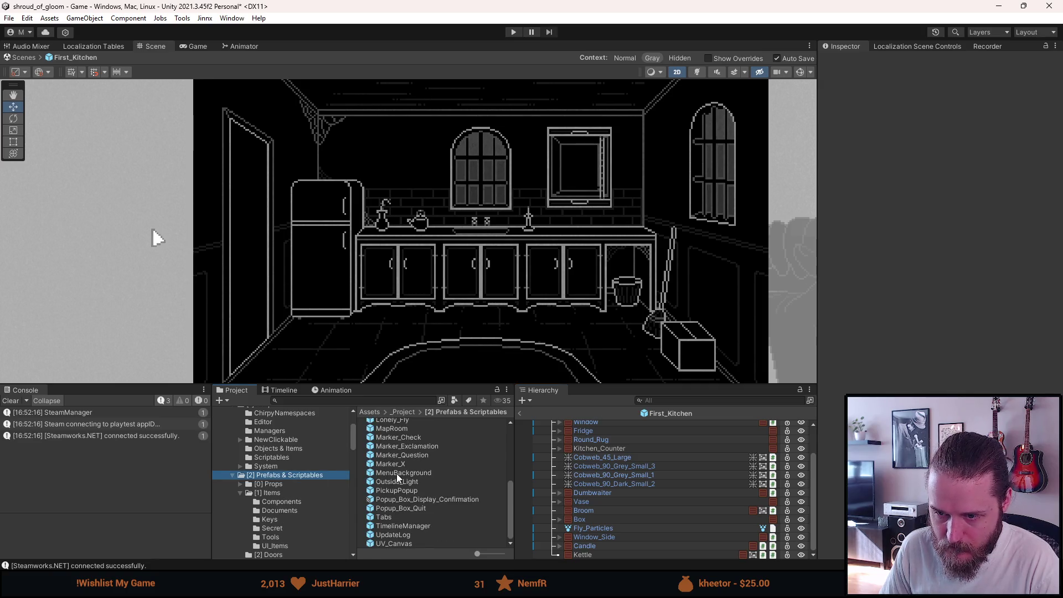
scroll(396, 474, "up", 3)
scroll(396, 474, "up", 3)
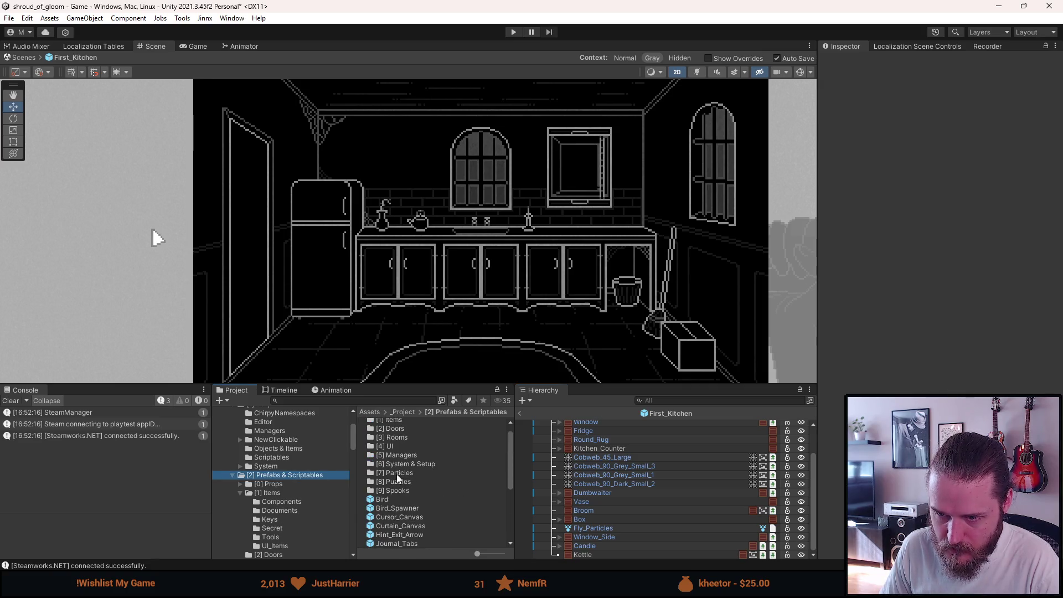
left_click(283, 484)
scroll(280, 470, "down", 3)
scroll(371, 480, "down", 5)
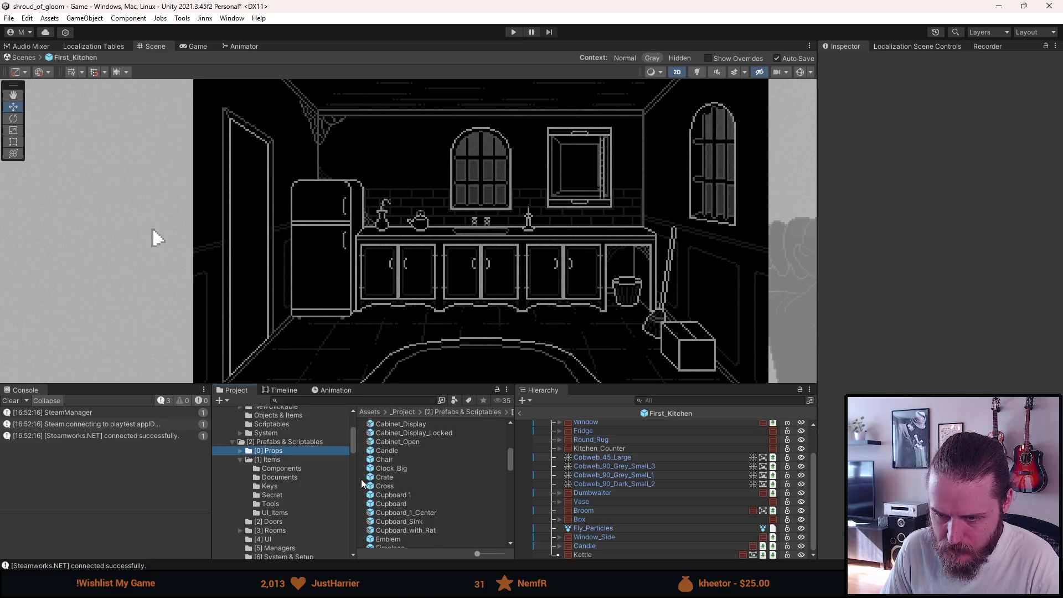
scroll(362, 483, "down", 5)
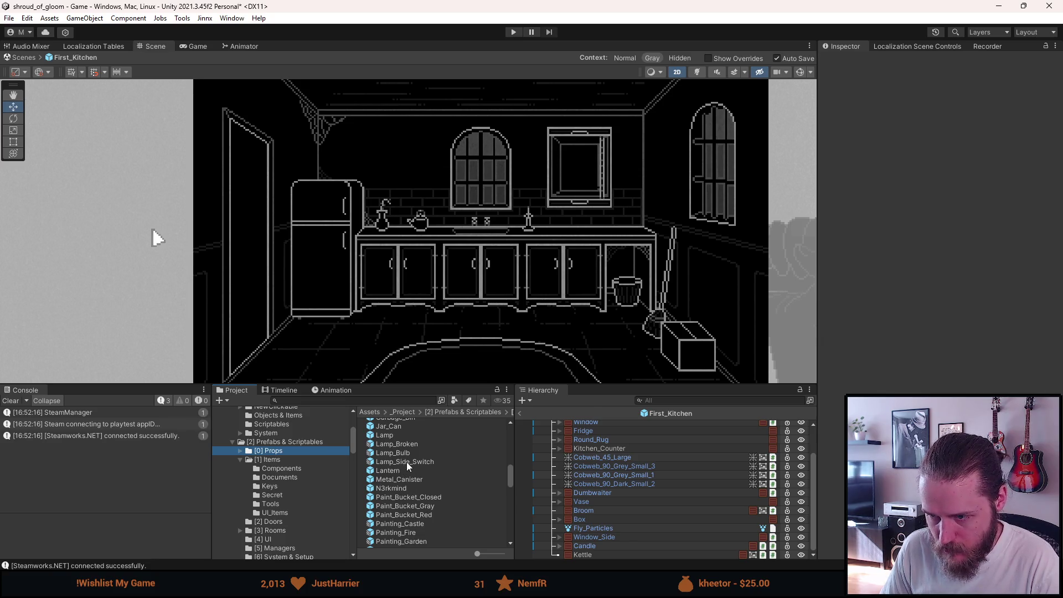
mouse_move(407, 462)
left_mouse_down()
mouse_move(586, 470)
mouse_move(596, 502)
left_mouse_up()
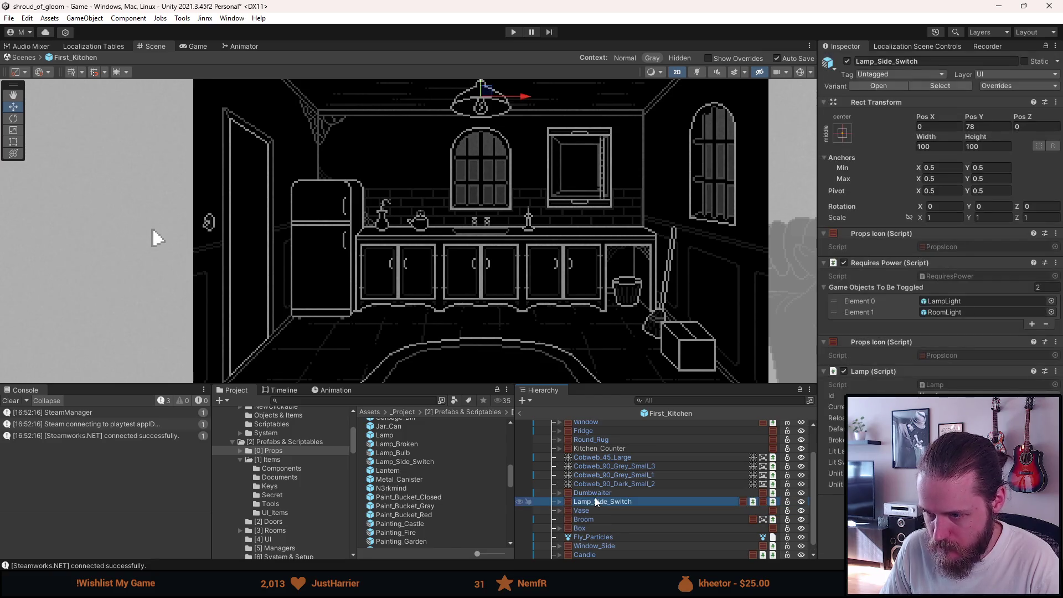
Step: Apply Light_Switch's X scale of -1 as an override in the lamp prefab
left_click(567, 510)
scroll(569, 487, "down", 3)
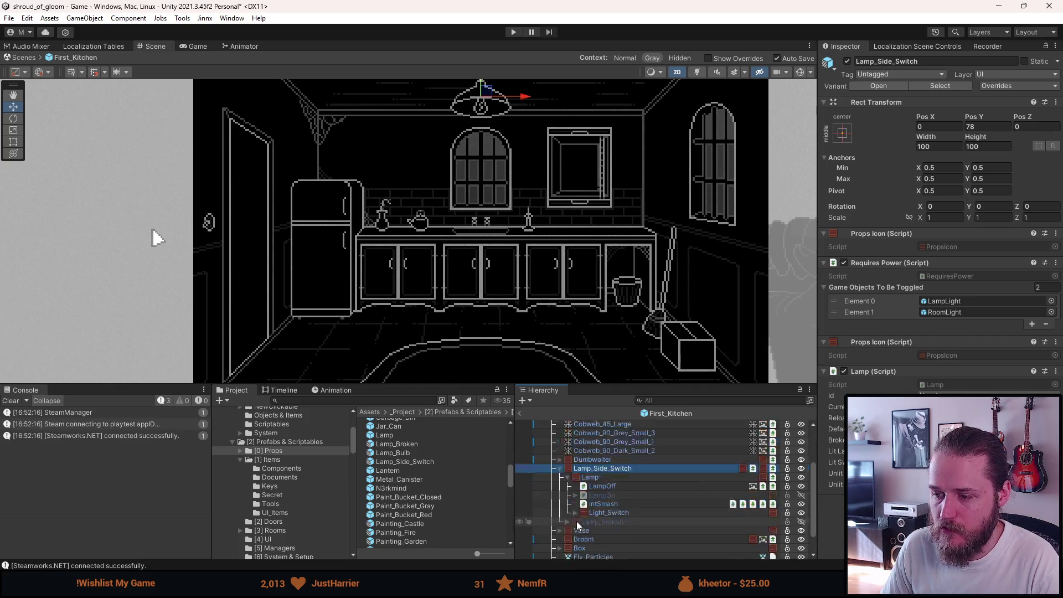
left_click(568, 493)
left_click(609, 484)
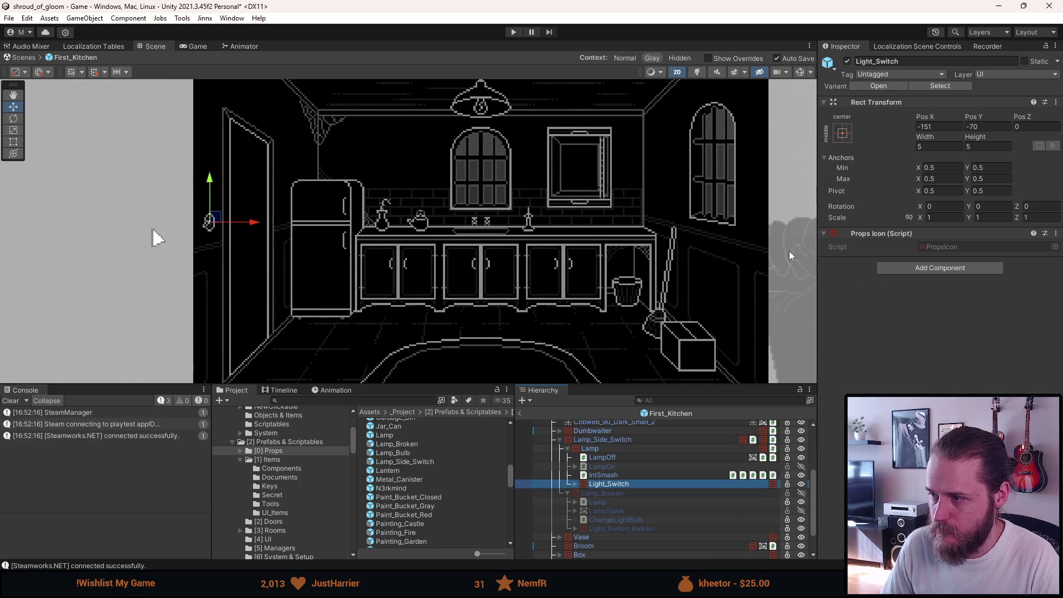
left_click(614, 527, "ctrl")
type("-1")
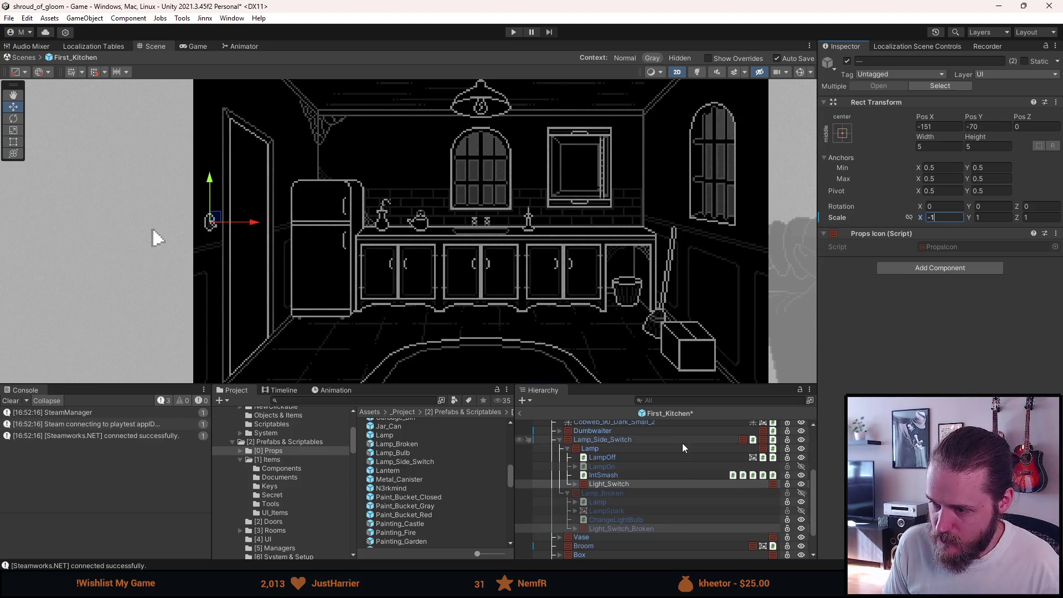
left_click(635, 485)
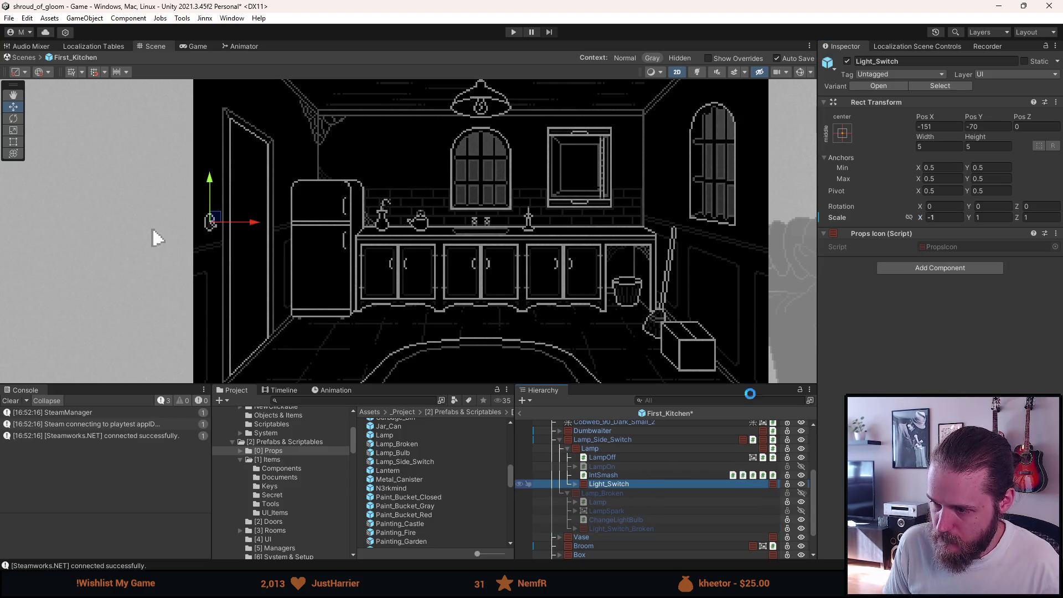
right_click(843, 217)
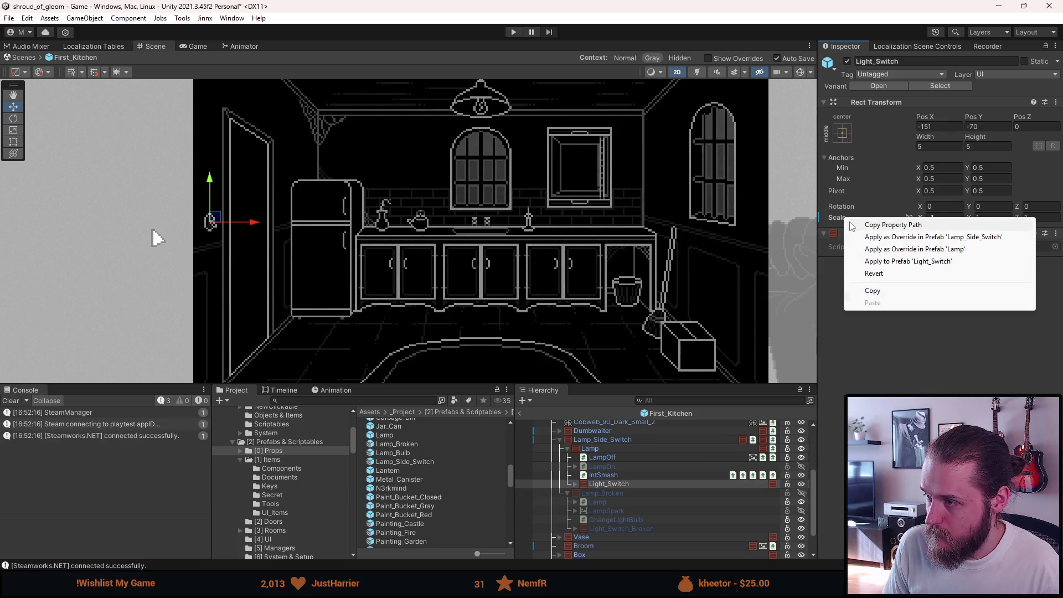
left_click(884, 241)
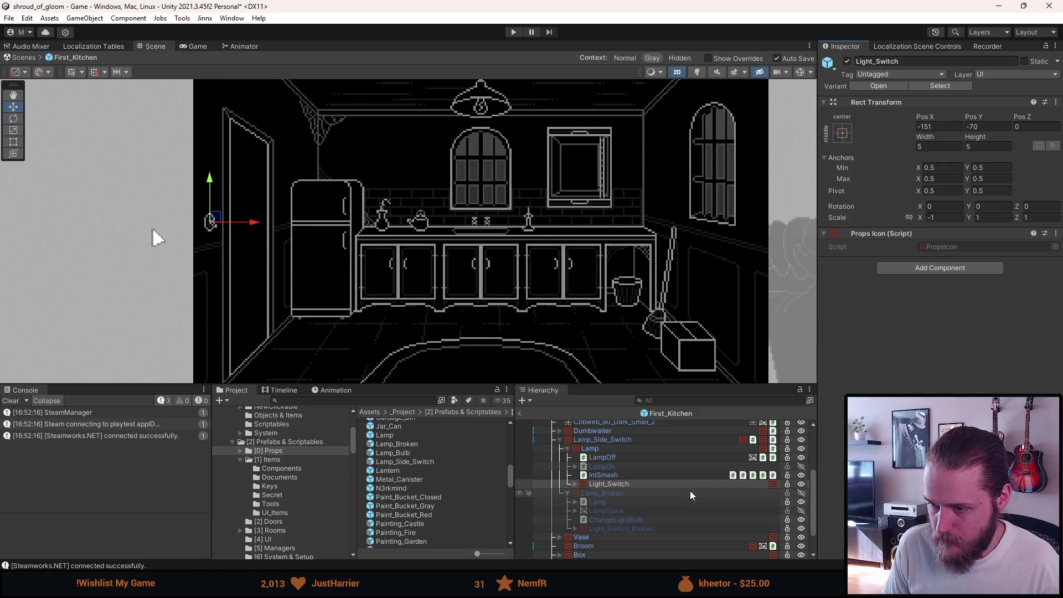
Step: Apply Light_Switch_Broken's X scale of -1 to the prefab as well
left_click(653, 529)
right_click(830, 223)
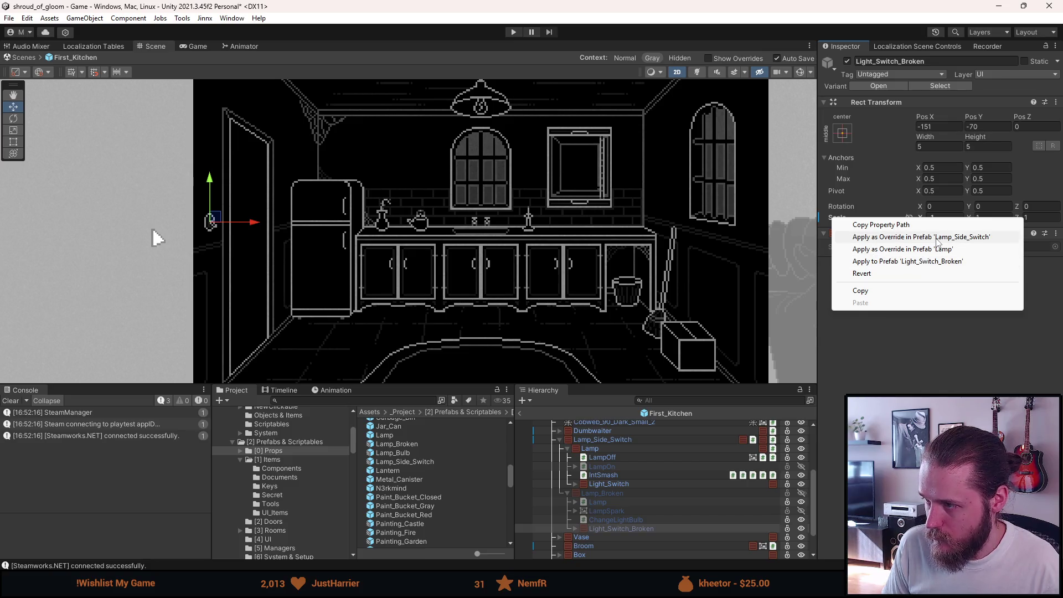
left_click(937, 242)
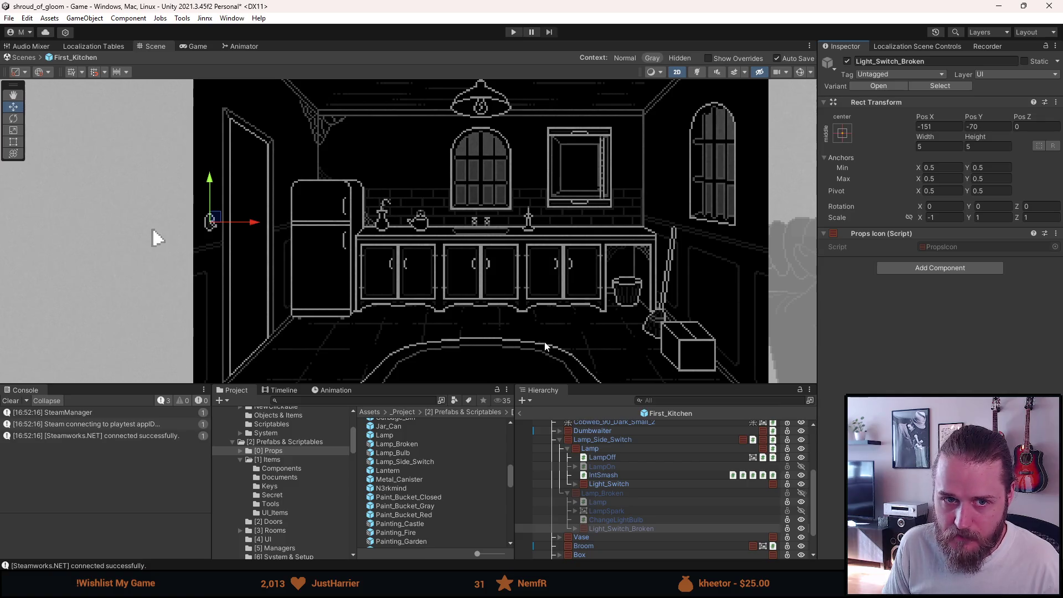
left_click(566, 493)
Step: Set the Lamp (Script) Id on Lamp_Side_Switch to Lamp_Kitchen
left_click(559, 440)
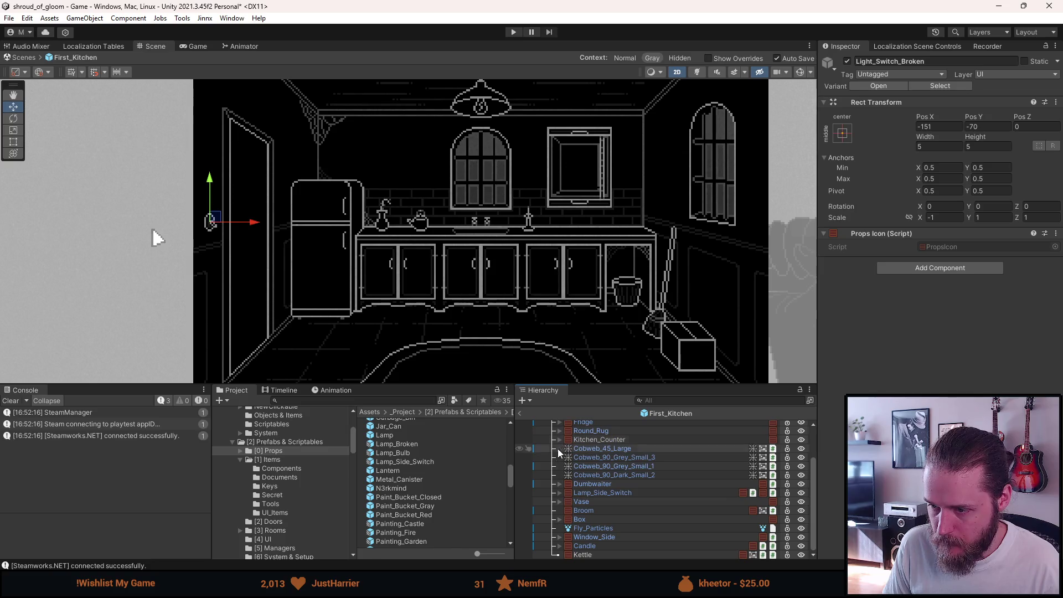
left_click(615, 492)
left_click(985, 396)
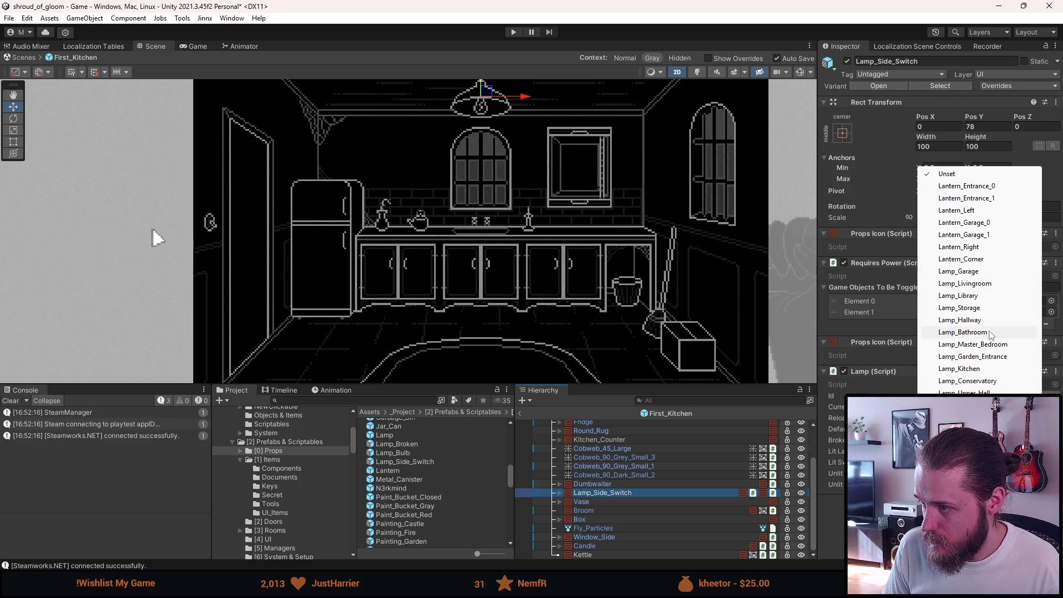
left_click(987, 369)
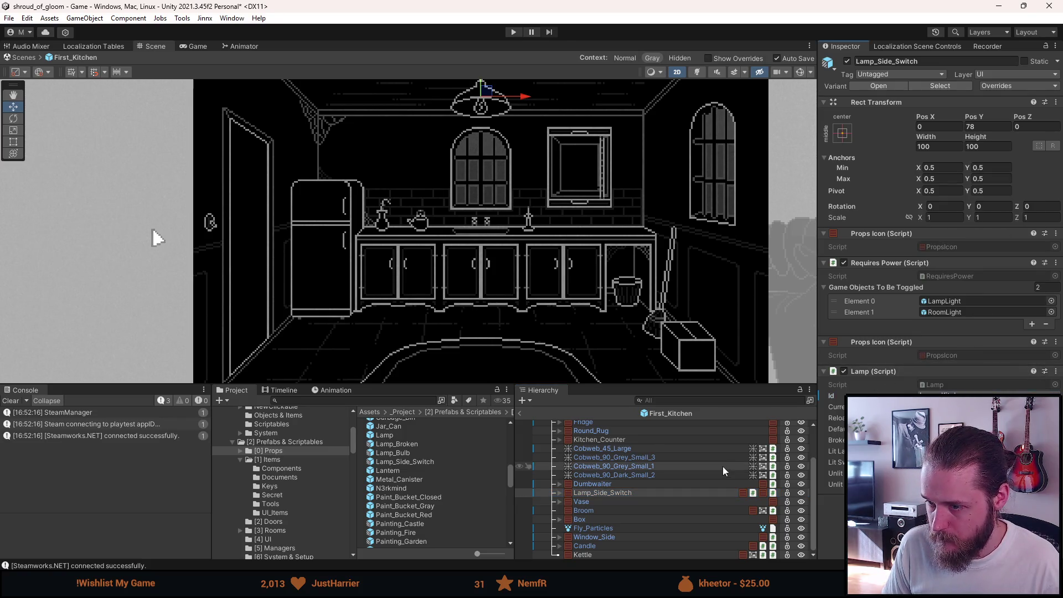
Step: Exit prefab mode back to the scene and start Play mode
left_click(520, 412)
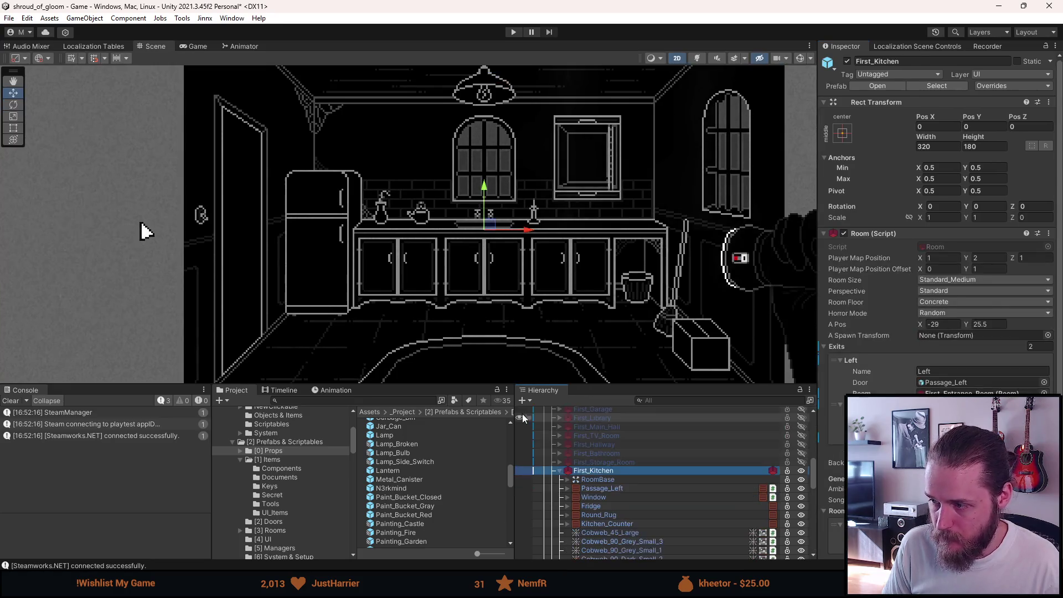
scroll(579, 497, "down", 3)
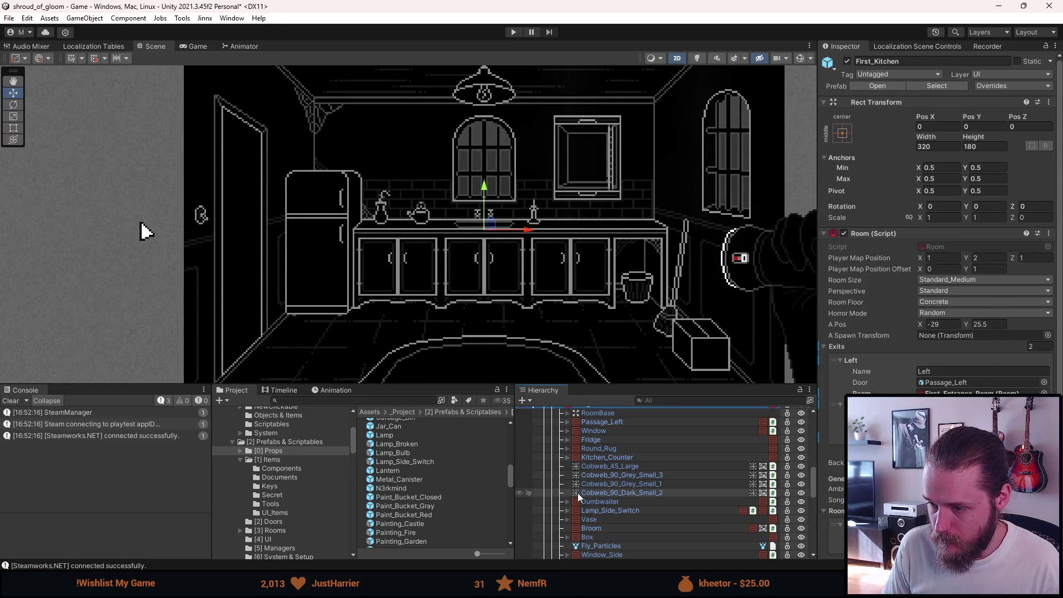
left_click(610, 511)
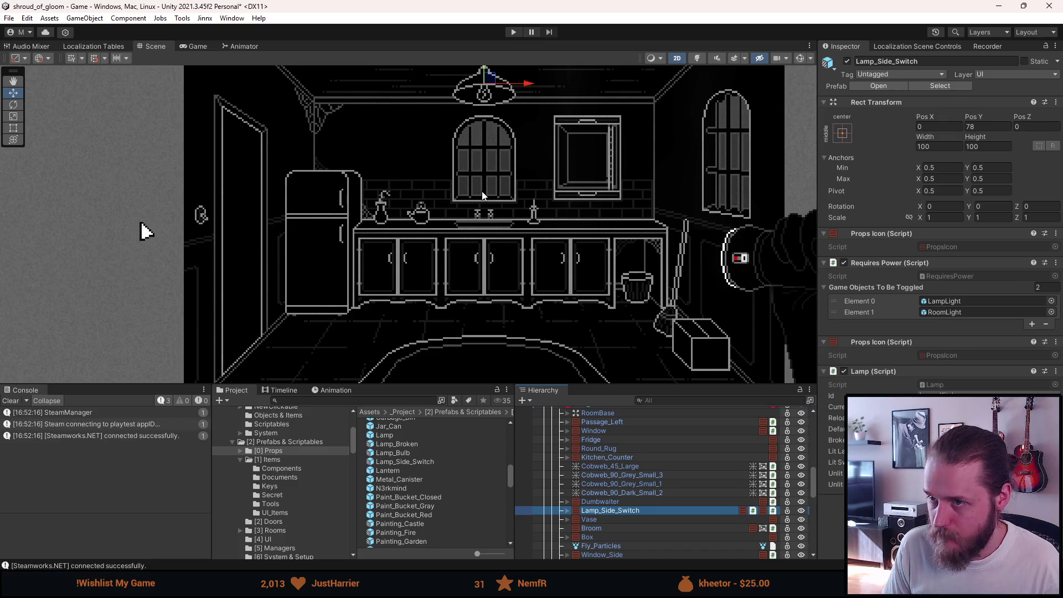
left_click(512, 32)
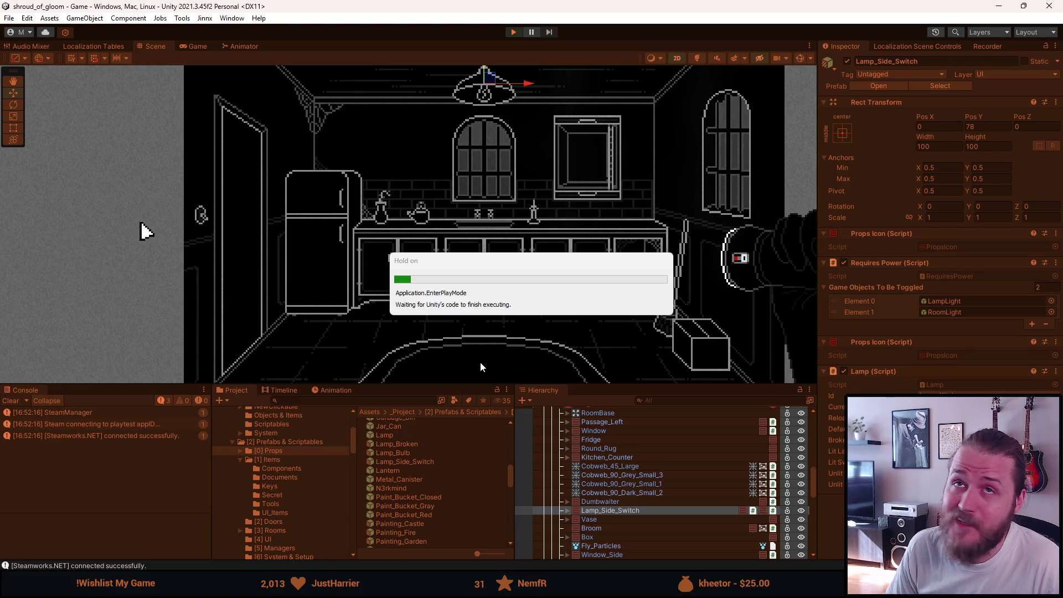
Step: Enlarge the game view, toggle the kitchen lights off and on, and inspect the kettle and wall hatch
mouse_move(440, 384)
left_mouse_down()
mouse_move(454, 524)
mouse_move(458, 485)
left_mouse_up()
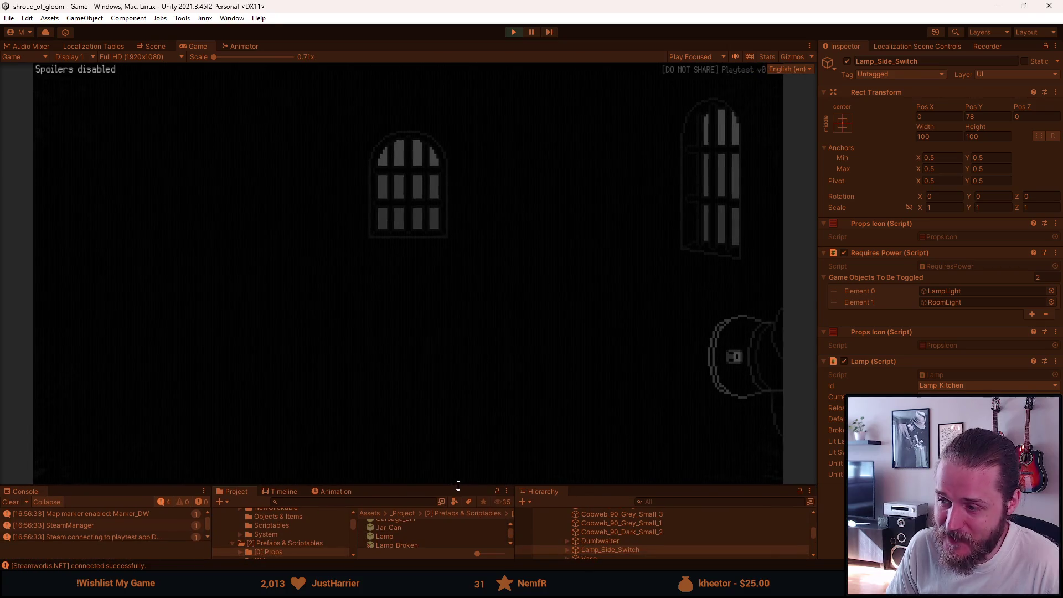
left_click(741, 374)
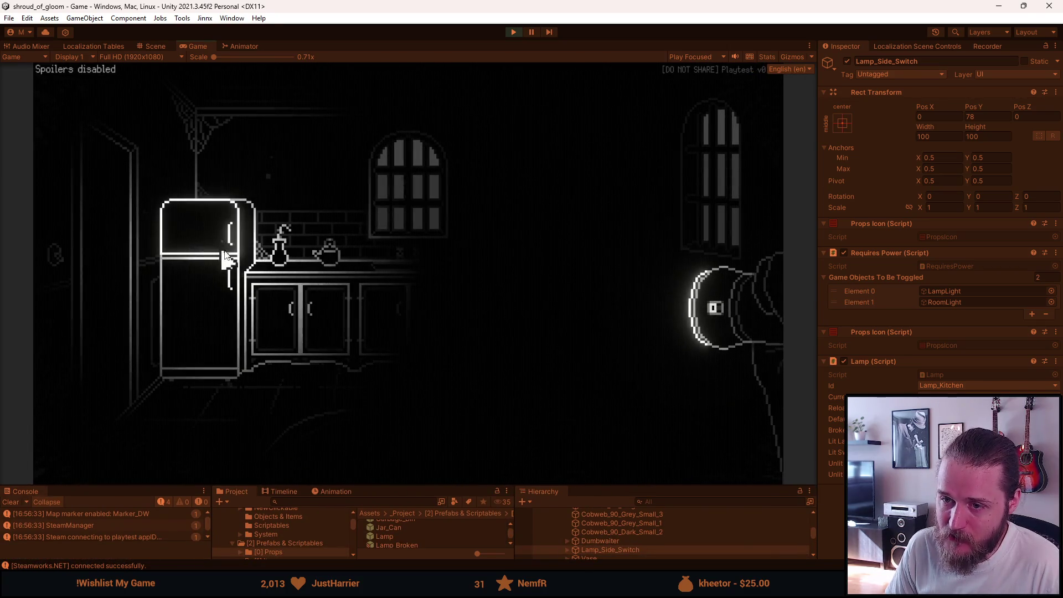
left_click(329, 255)
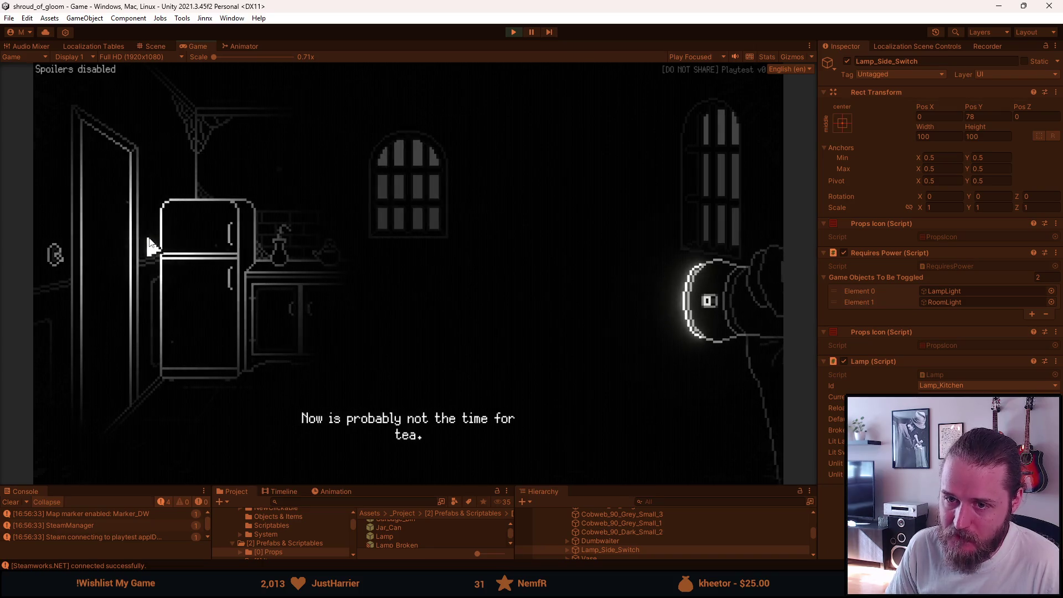
left_click(60, 255)
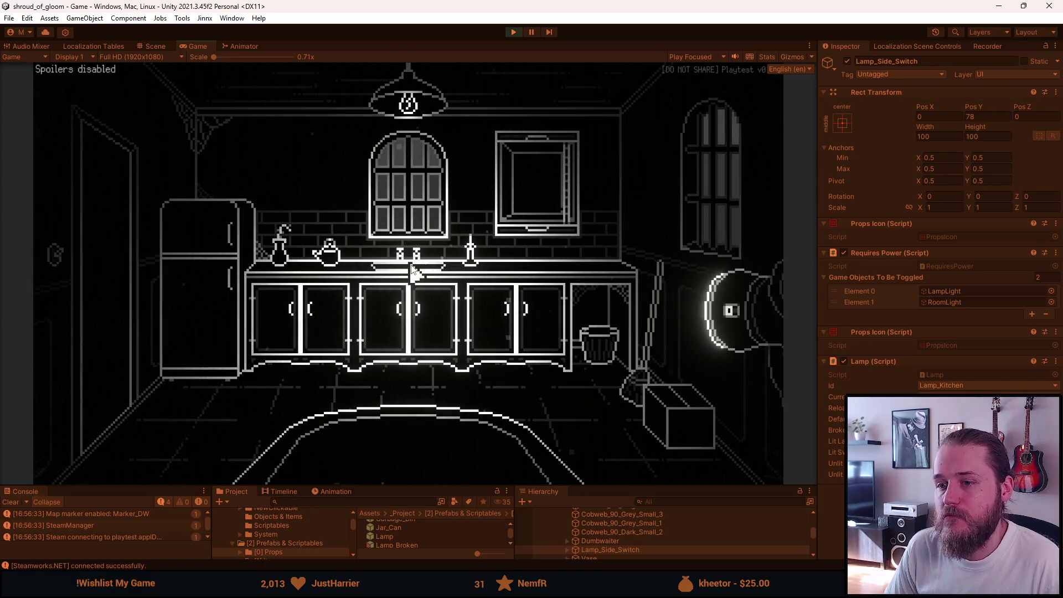
left_click(59, 257)
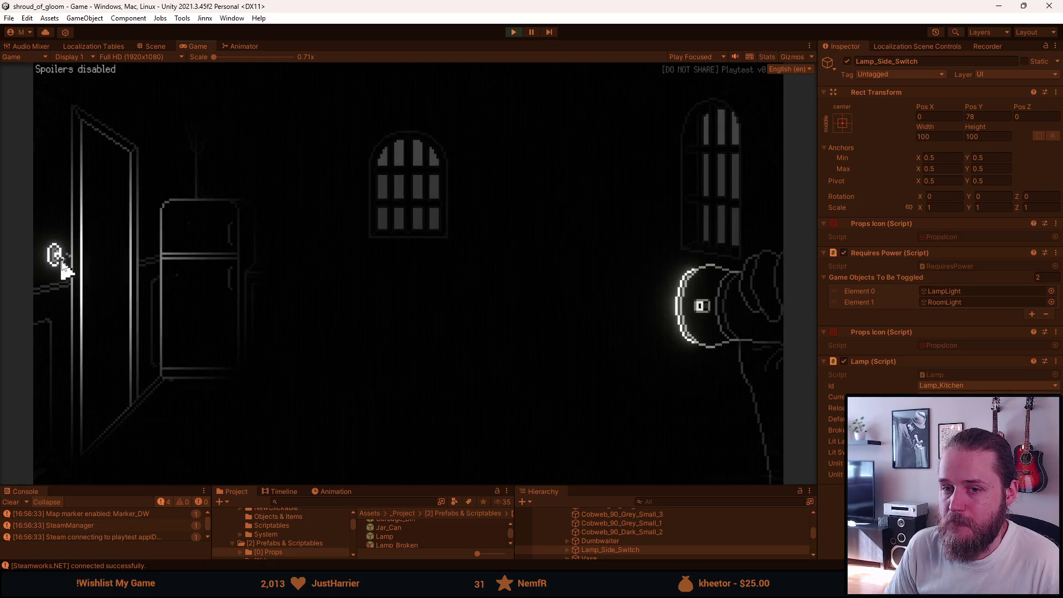
left_click(61, 262)
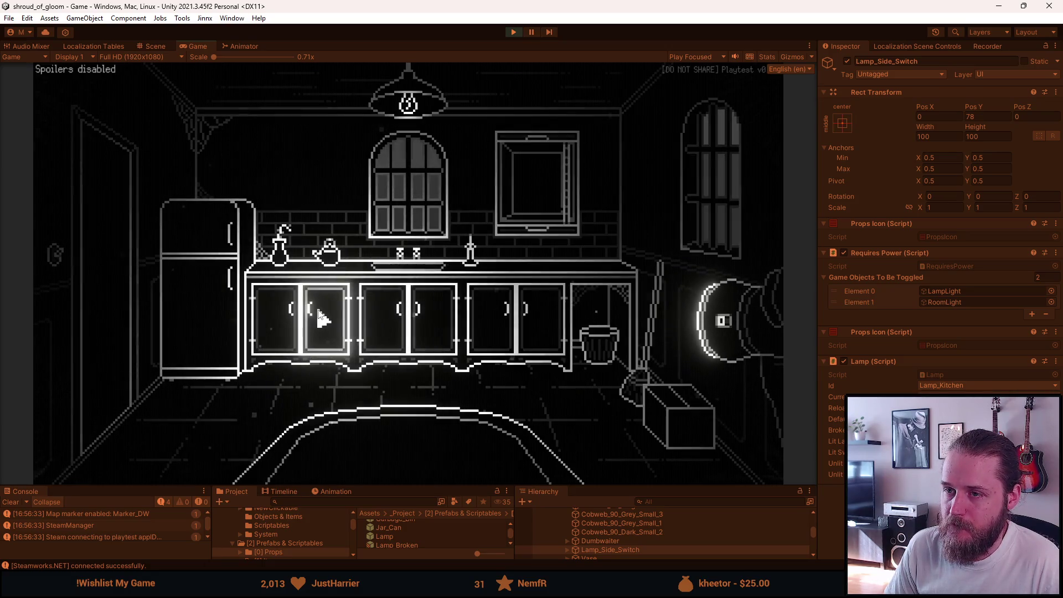
left_click(516, 214)
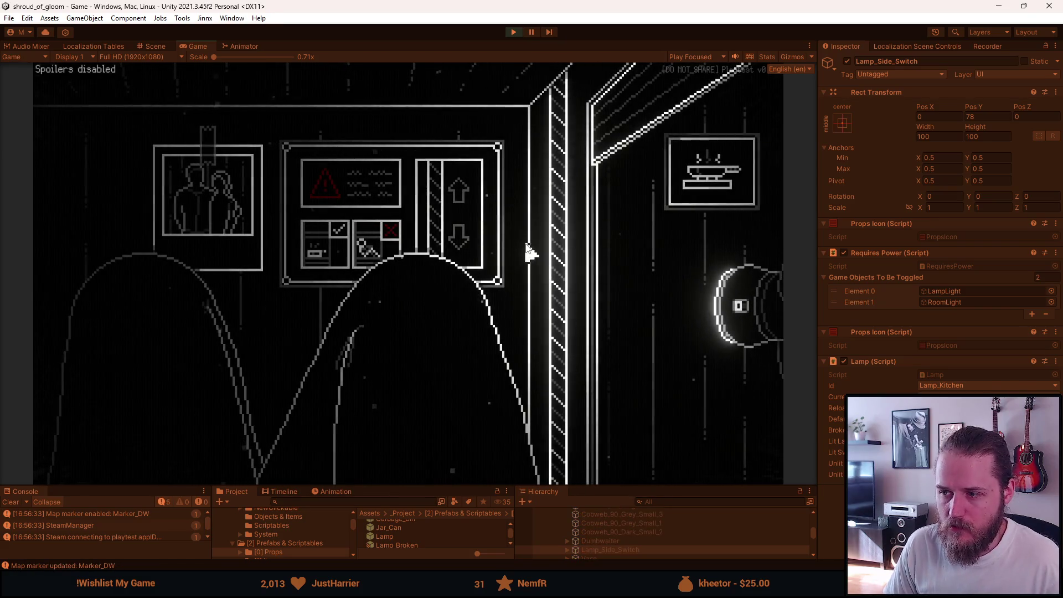
Step: Toggle the kitchen lights repeatedly while moving between the kitchen and the dumbwaiter close-up
left_click(658, 217)
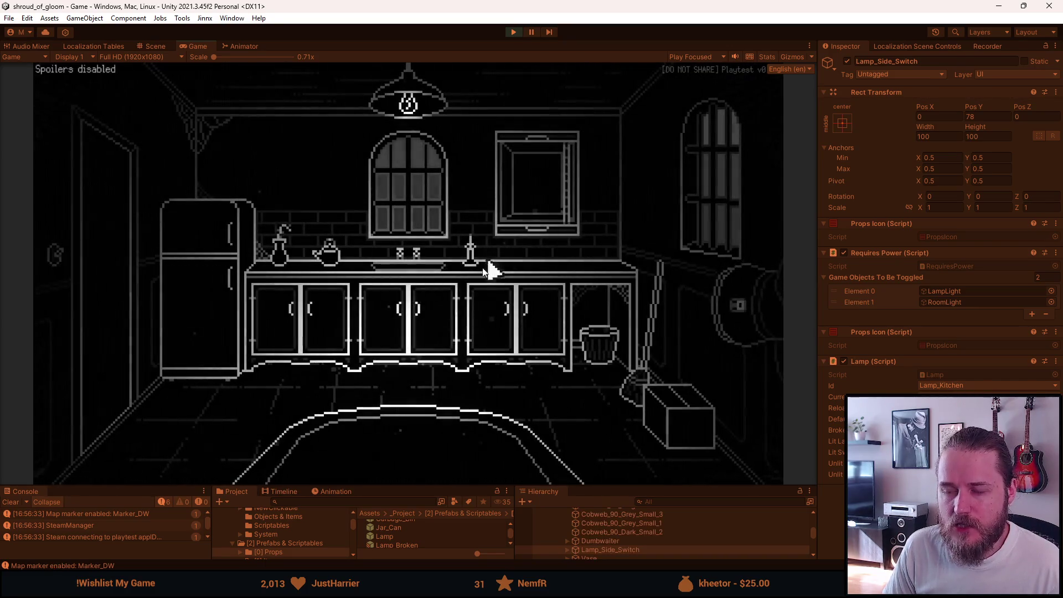
left_click(57, 268)
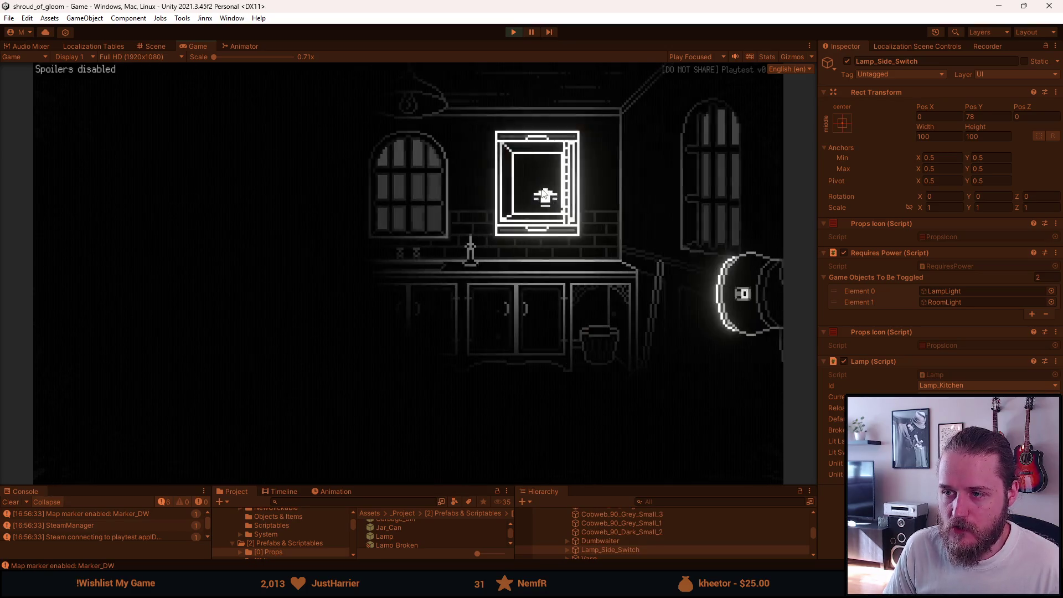
left_click(514, 199)
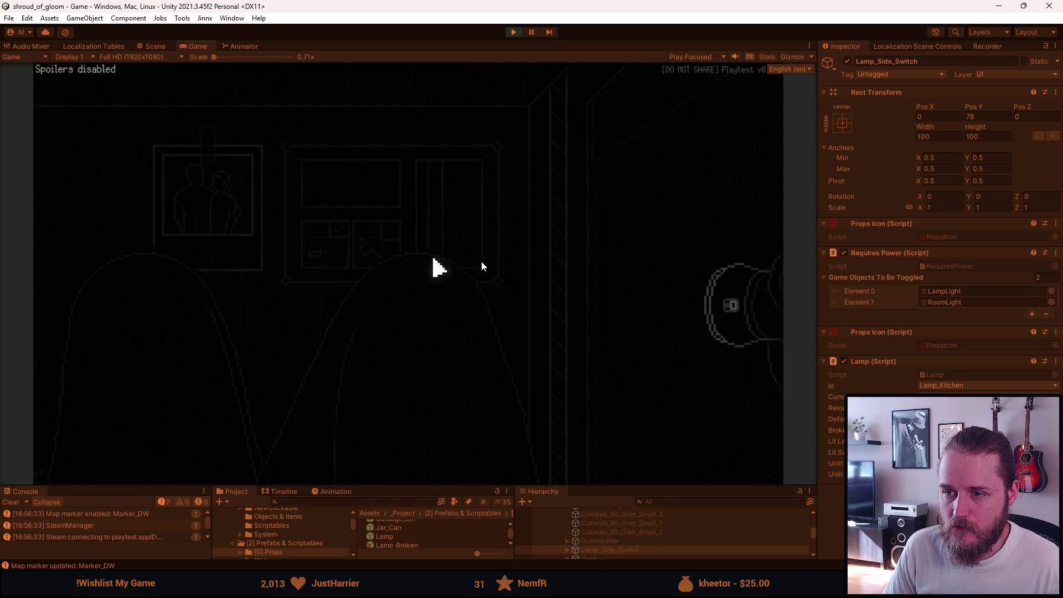
left_click(634, 255)
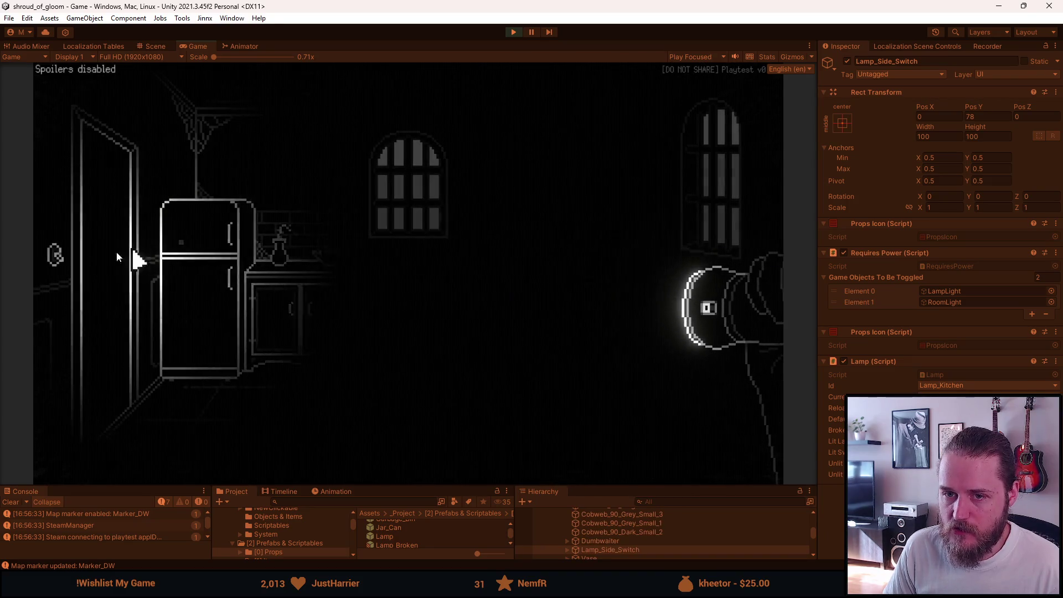
left_click(54, 255)
left_click(514, 188)
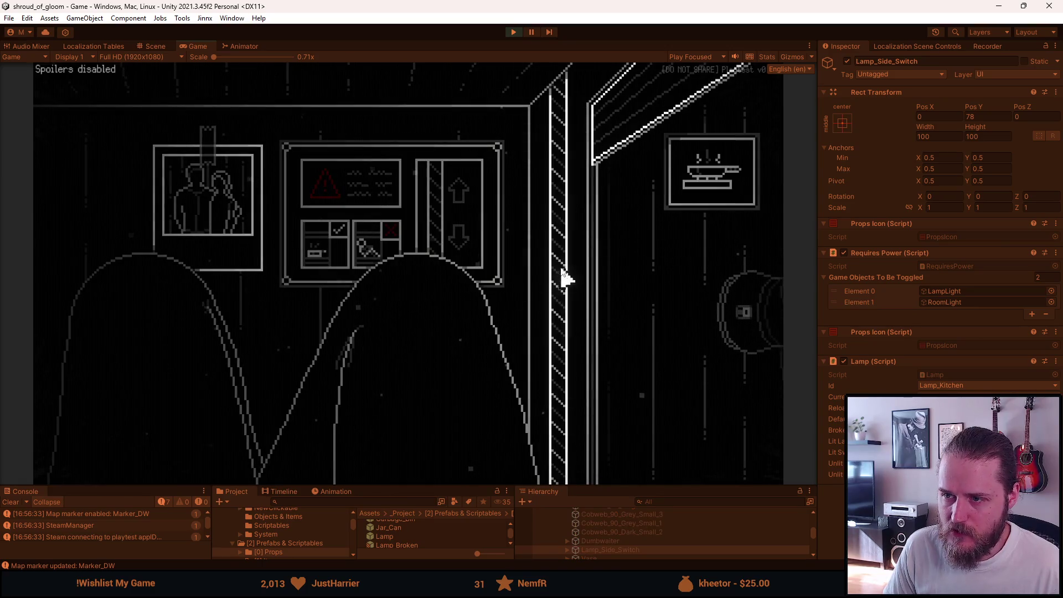
left_click(596, 257)
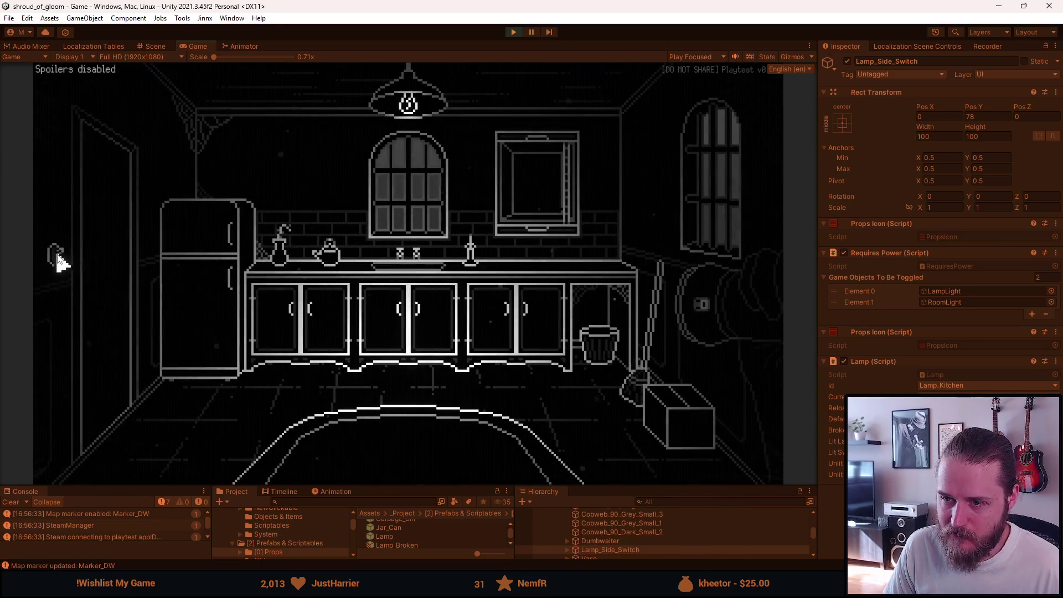
left_click(55, 250)
left_click(58, 255)
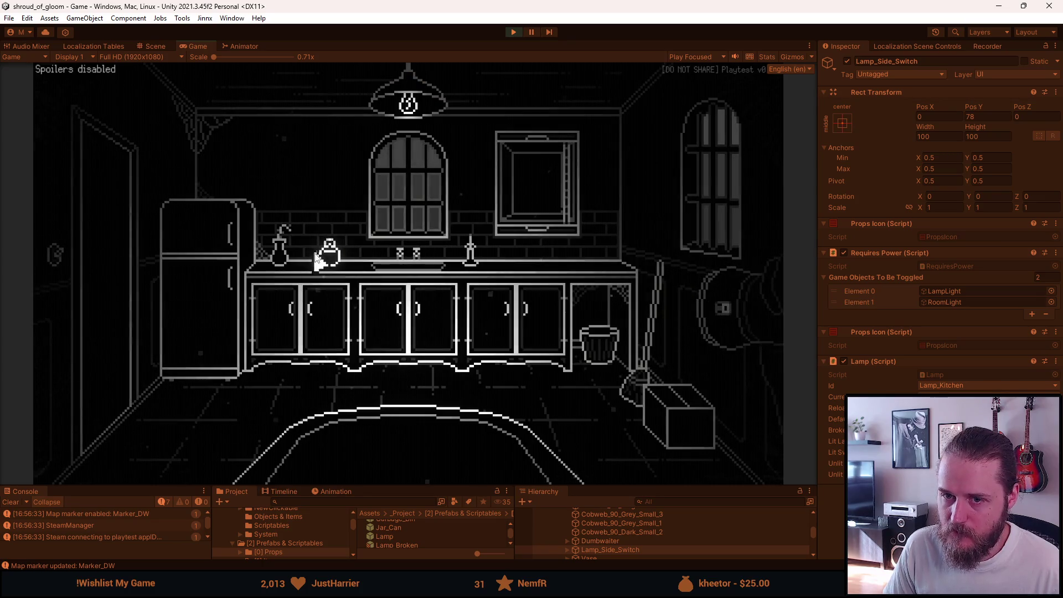
left_click(54, 261)
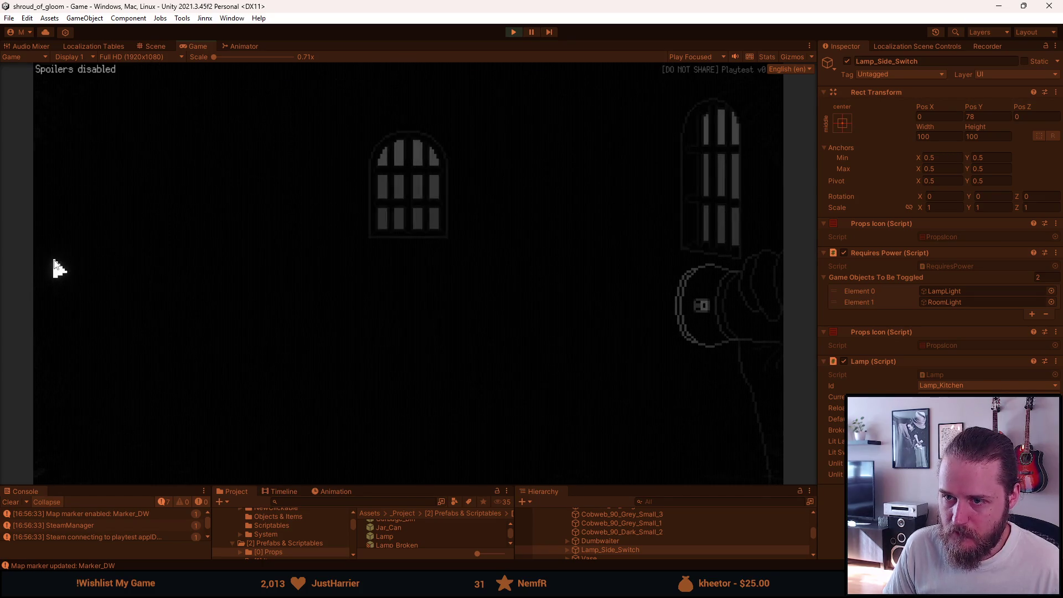
left_click(54, 260)
left_click(53, 261)
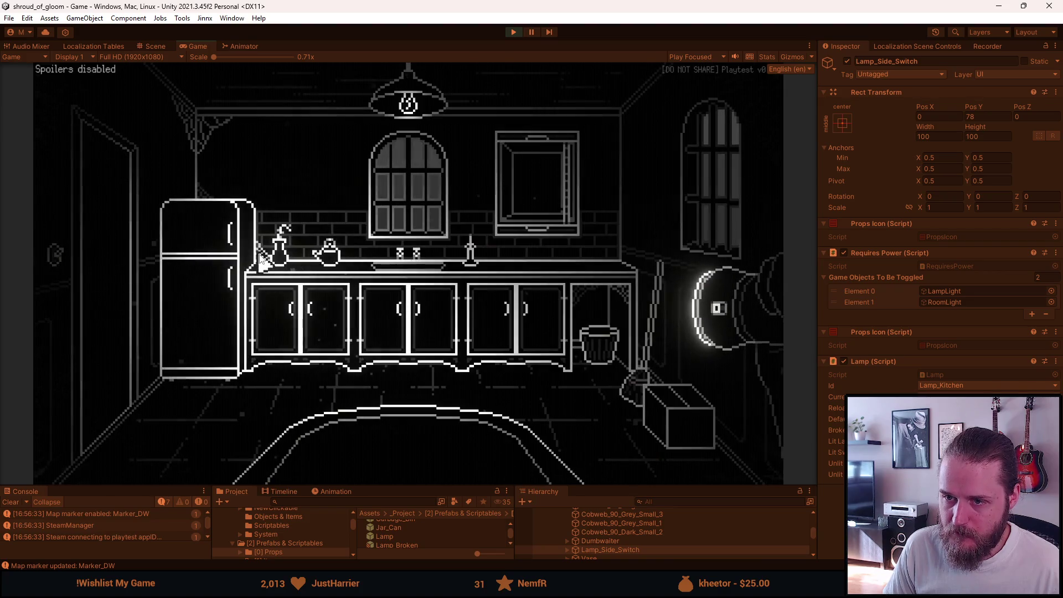
left_click(61, 259)
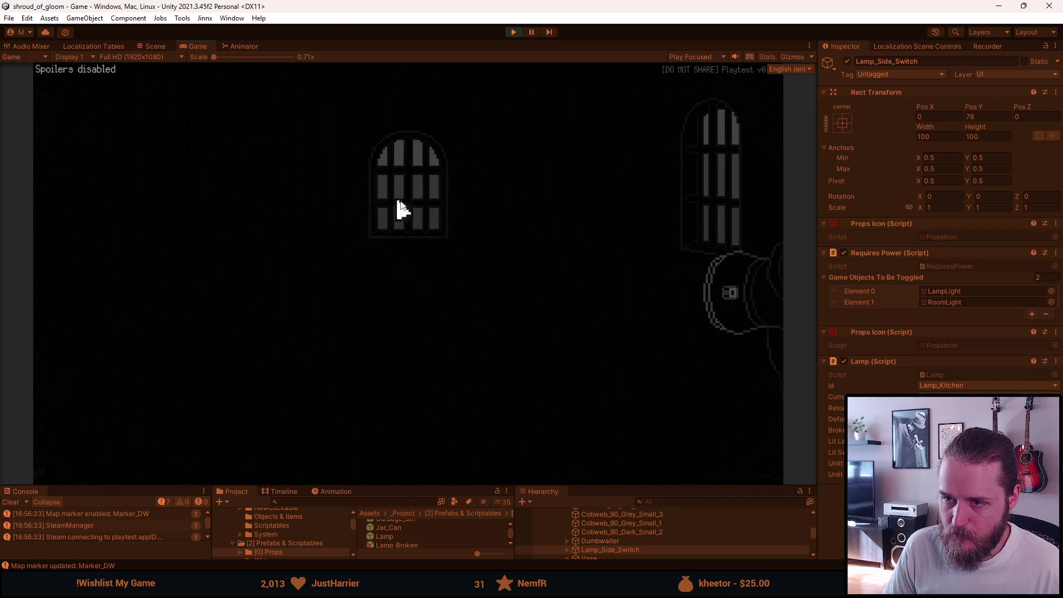
left_click(54, 260)
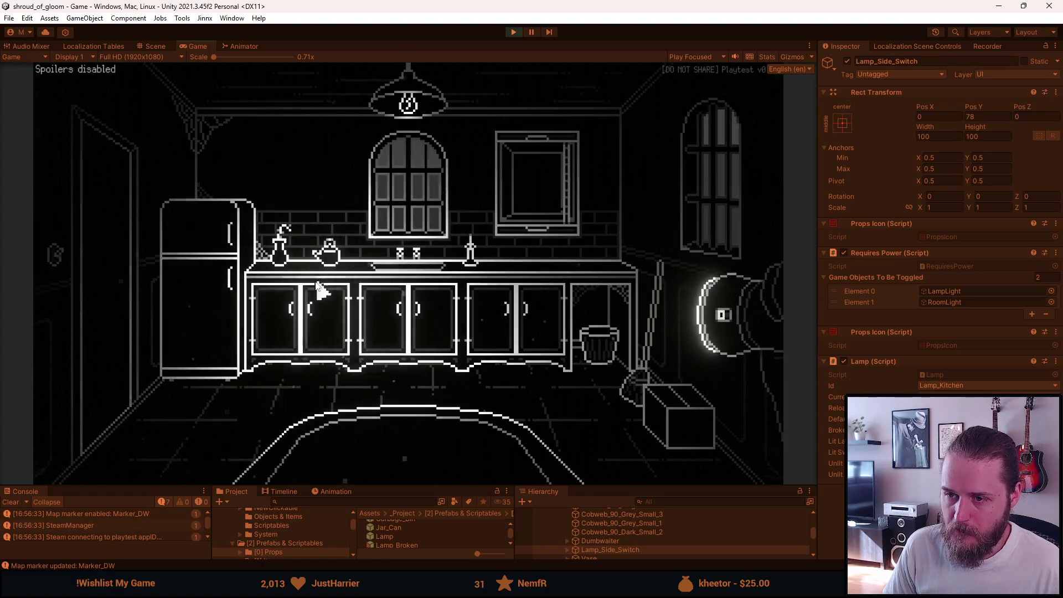
Step: Toggle the hallway lights off and on, then switch on the bathroom light
left_click(128, 279)
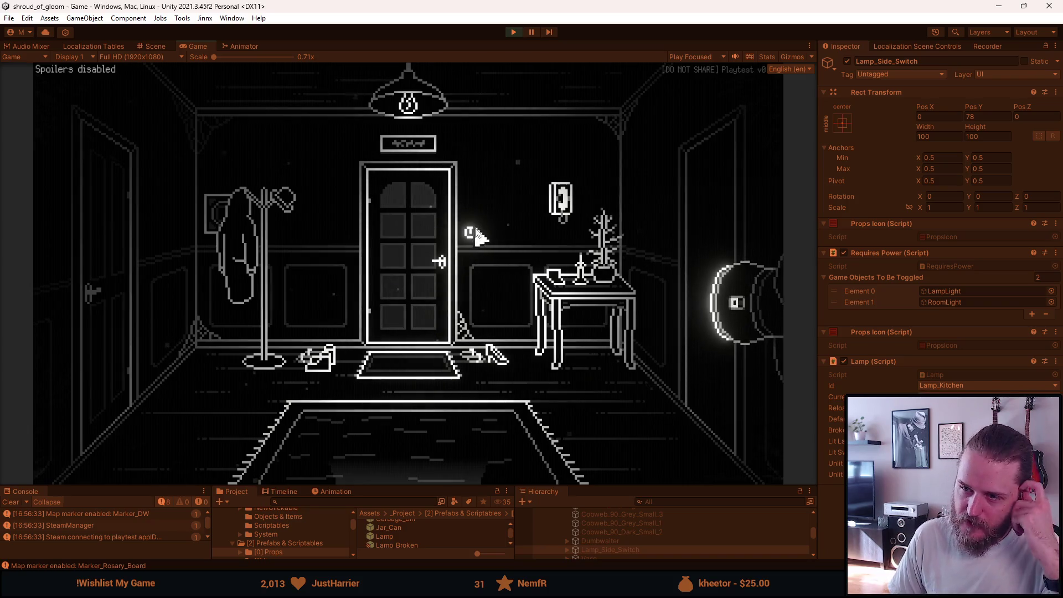
left_click(475, 234)
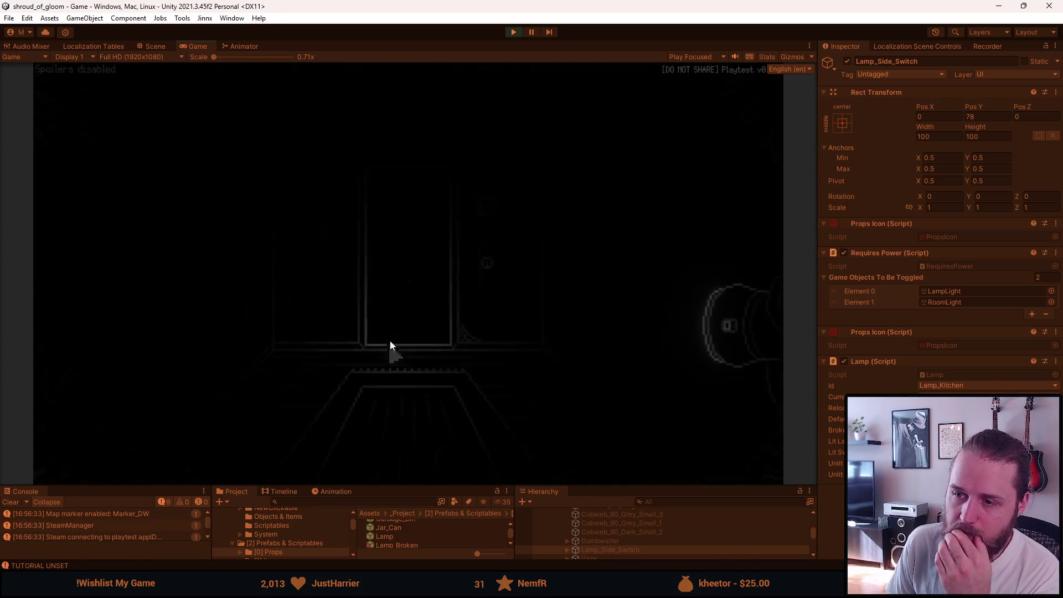
left_click(481, 260)
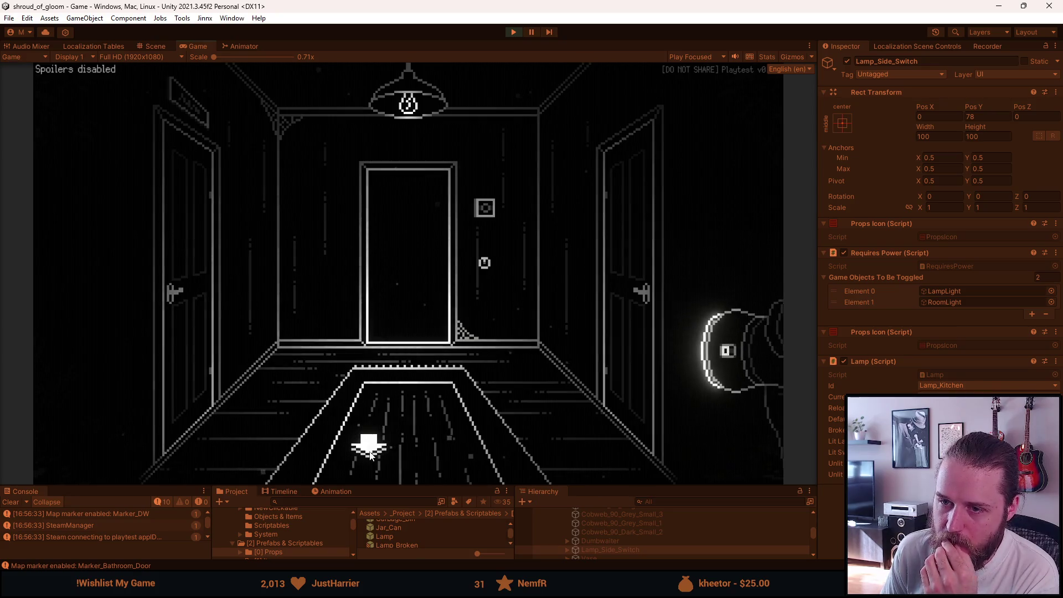
left_click(632, 340)
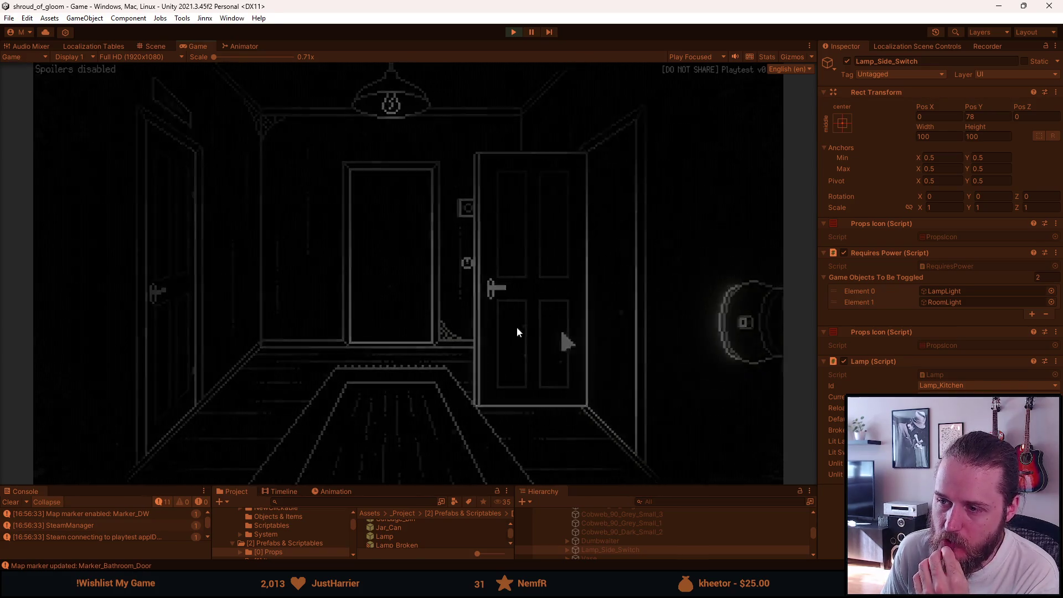
left_click(462, 233)
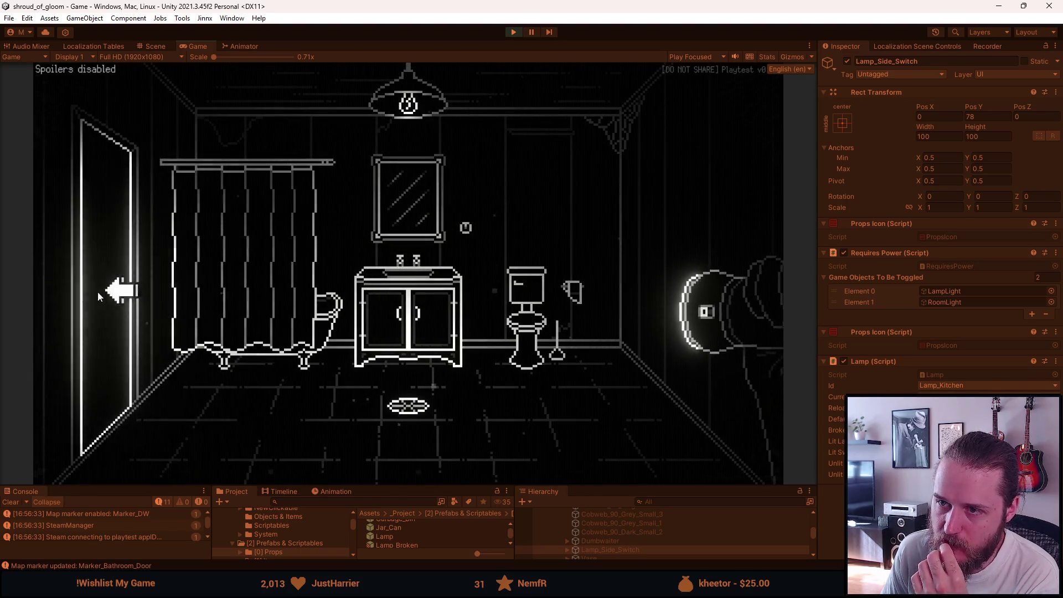
left_click(98, 362)
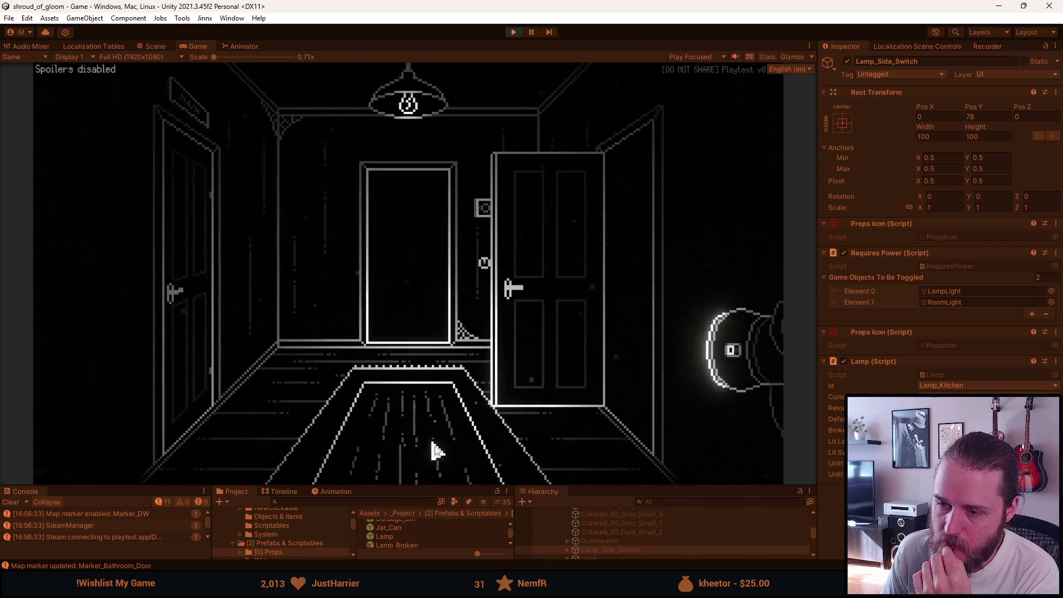
Step: Walk through the living room and storage room into the twin-staircase foyer
left_click(438, 451)
left_click(102, 280)
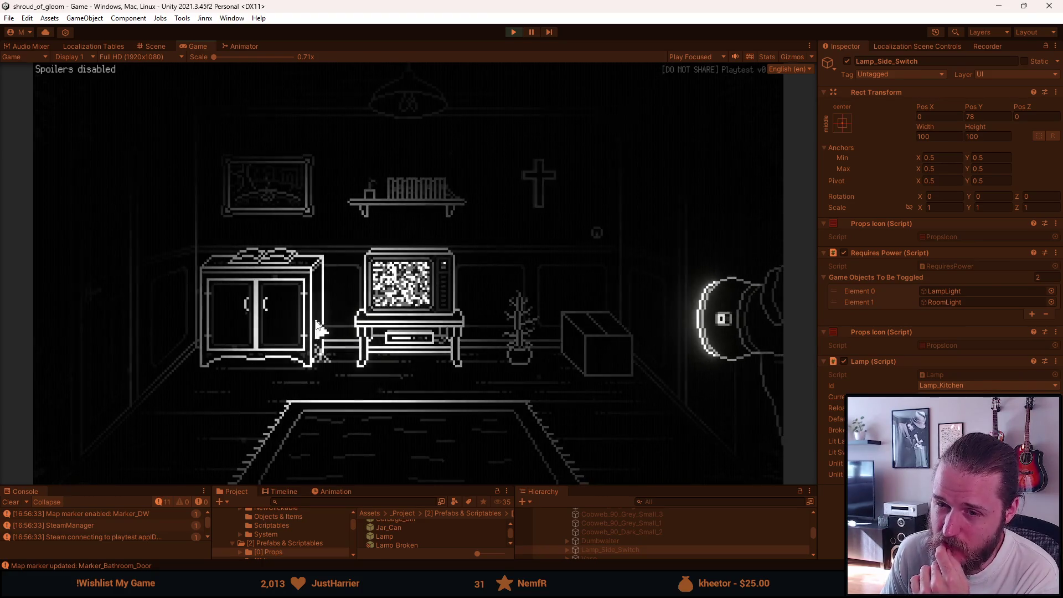
left_click(106, 289)
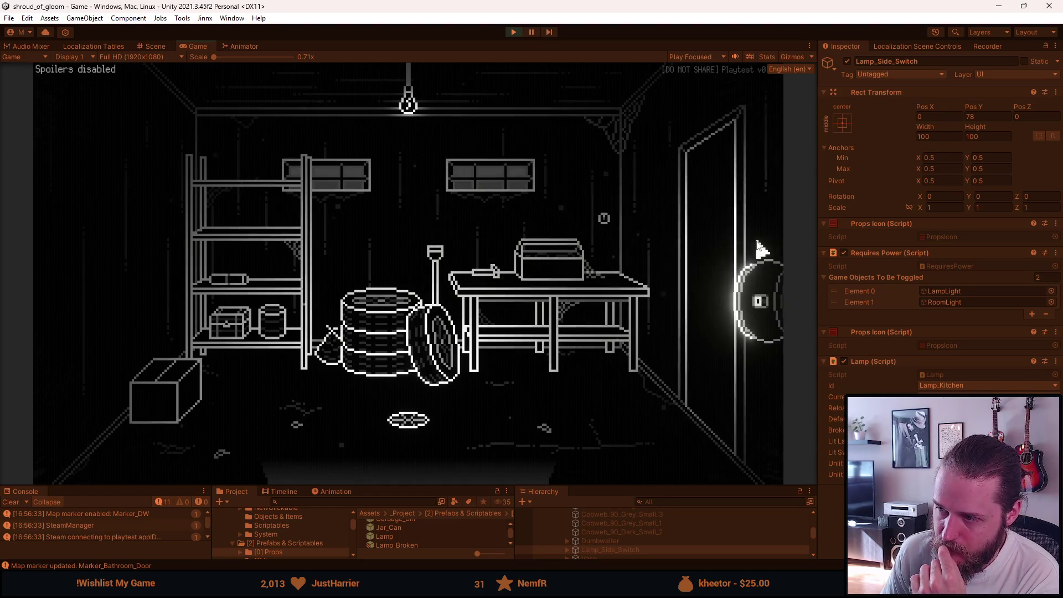
left_click(710, 249)
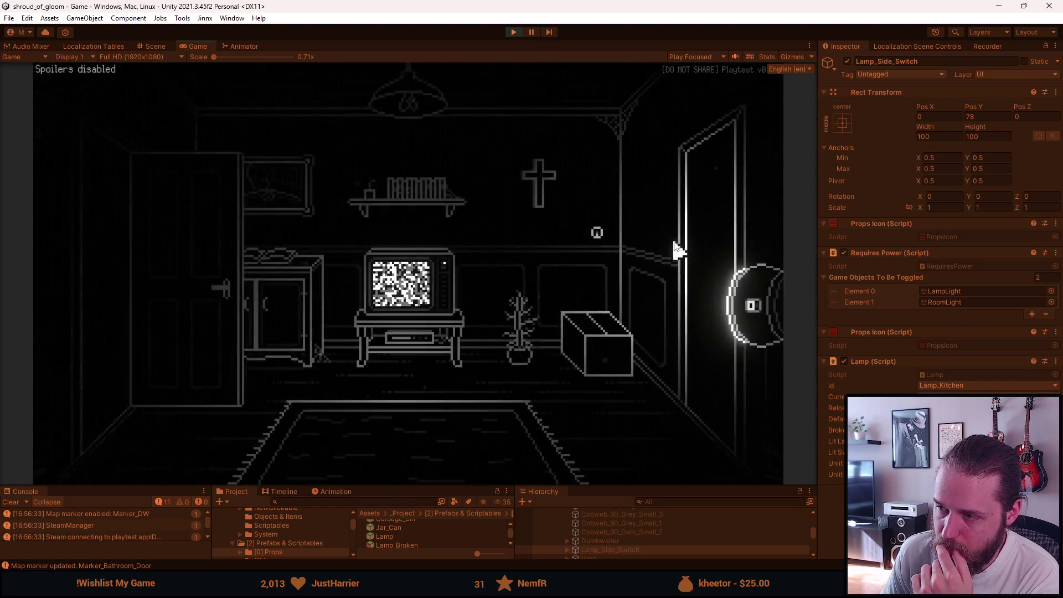
left_click(673, 246)
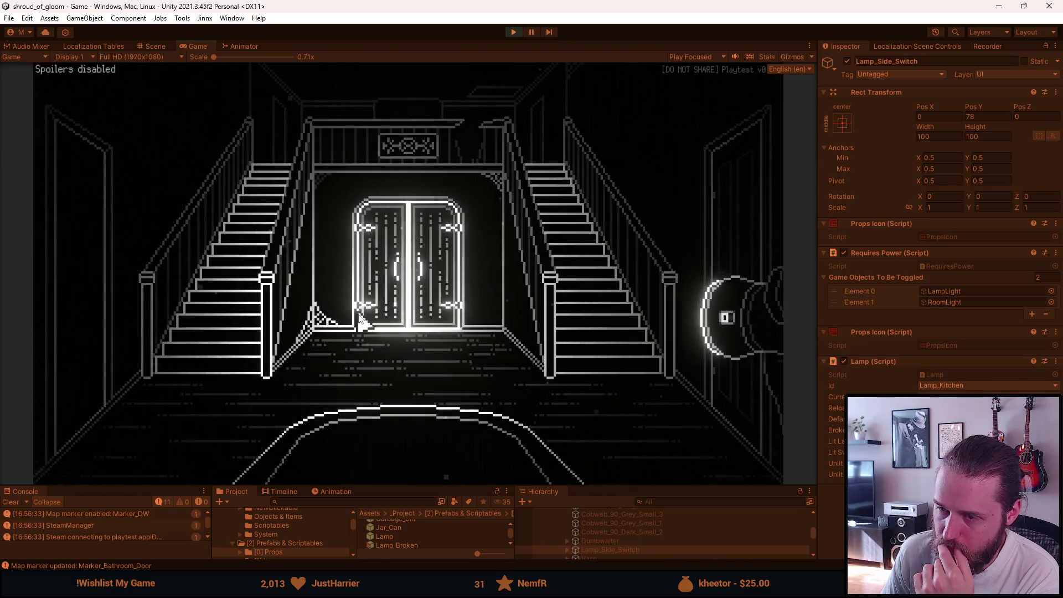
Step: Dismiss the Master Key card, unlock the right door and enter the bookshelf room
key("F1")
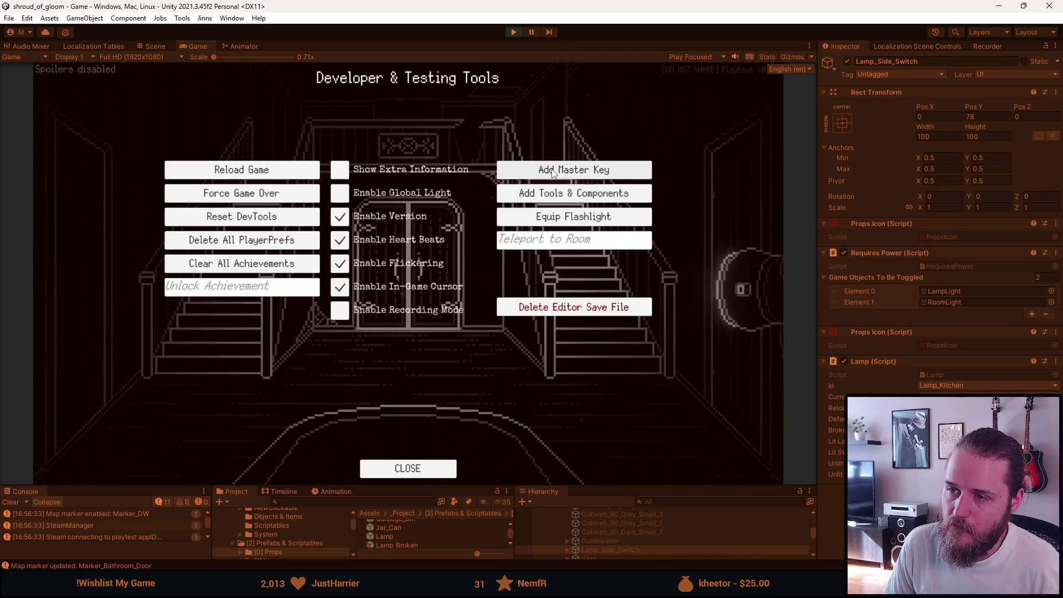
key("F1")
mouse_move(125, 476)
left_click(100, 313)
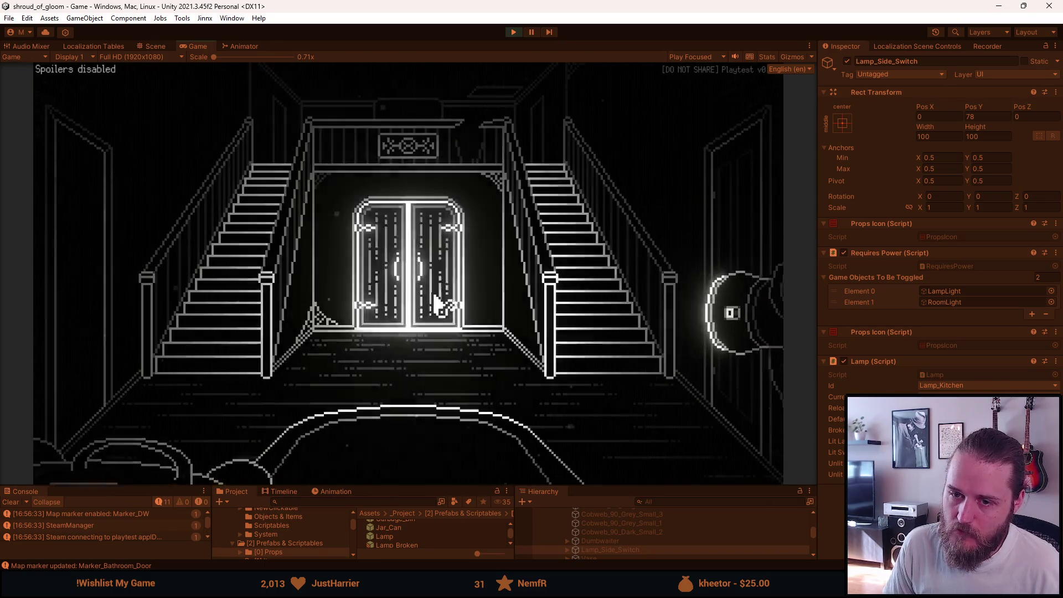
left_click(770, 260)
left_click(714, 237)
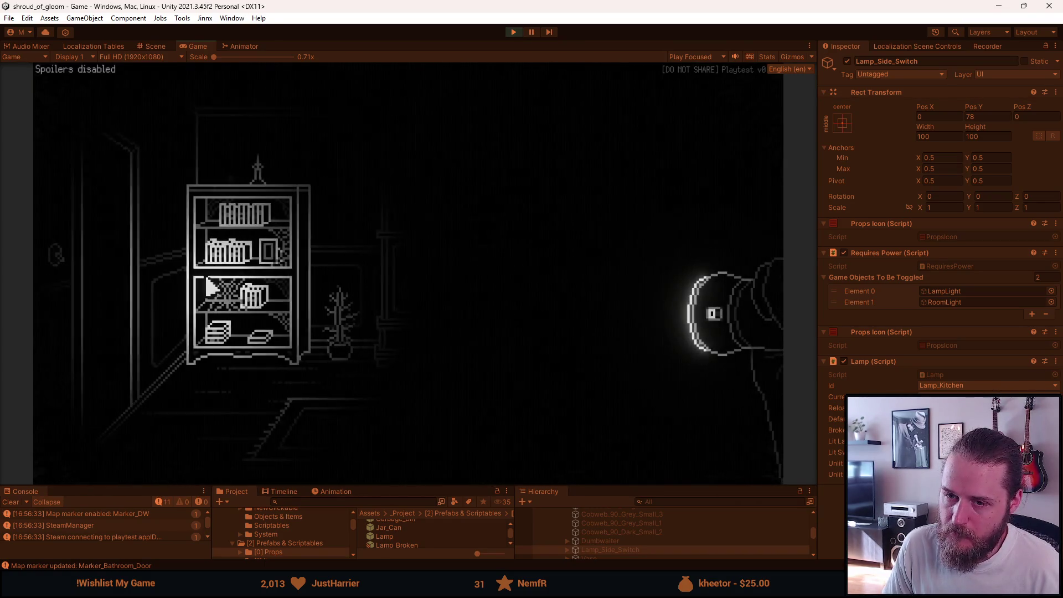
Step: Walk through the stair hallway and TV room into the parlour
left_click(110, 263)
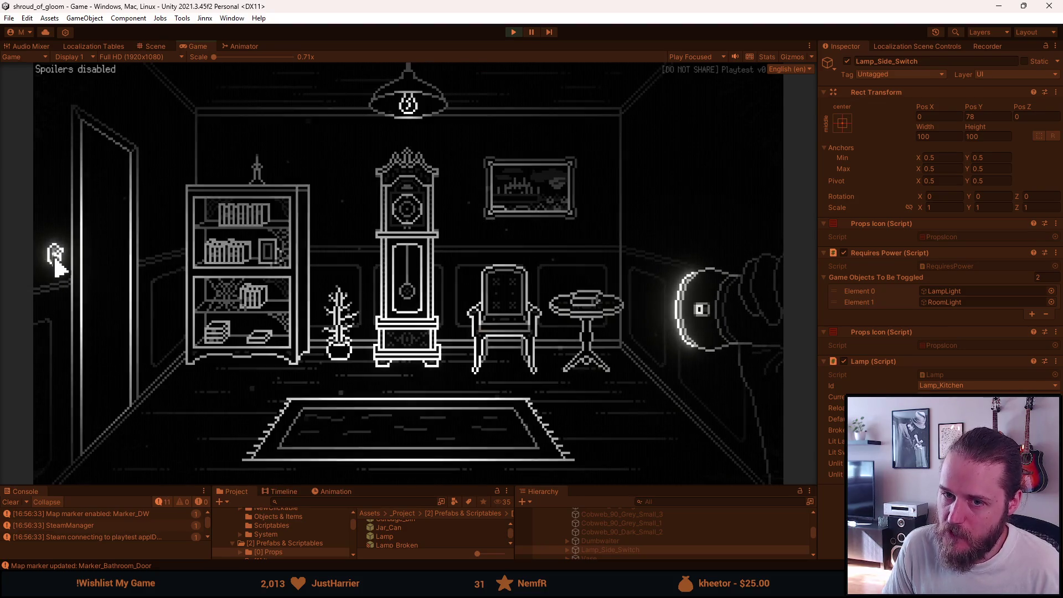
left_click(115, 268)
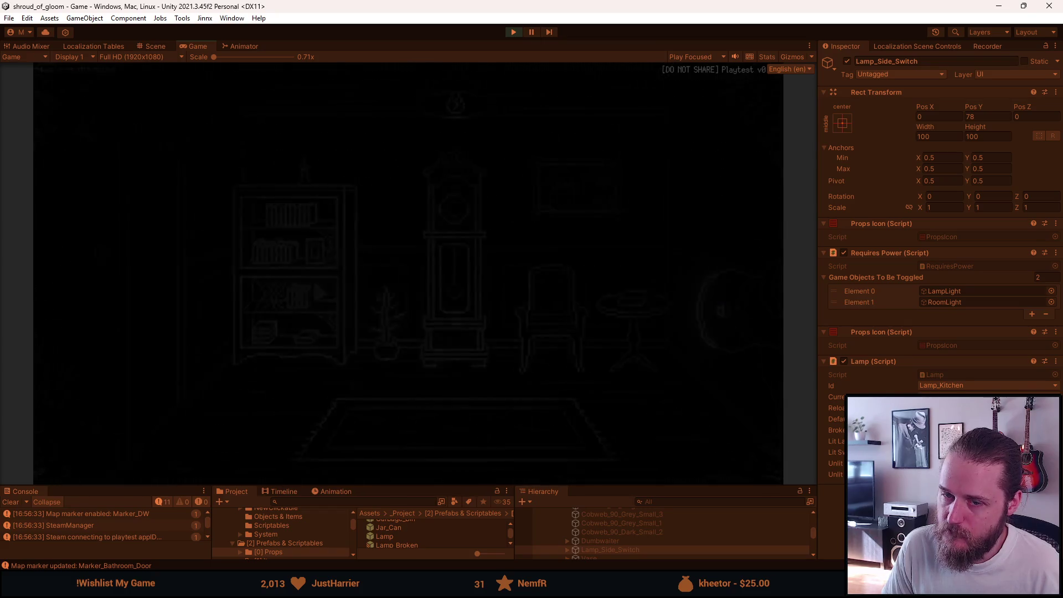
left_click(107, 301)
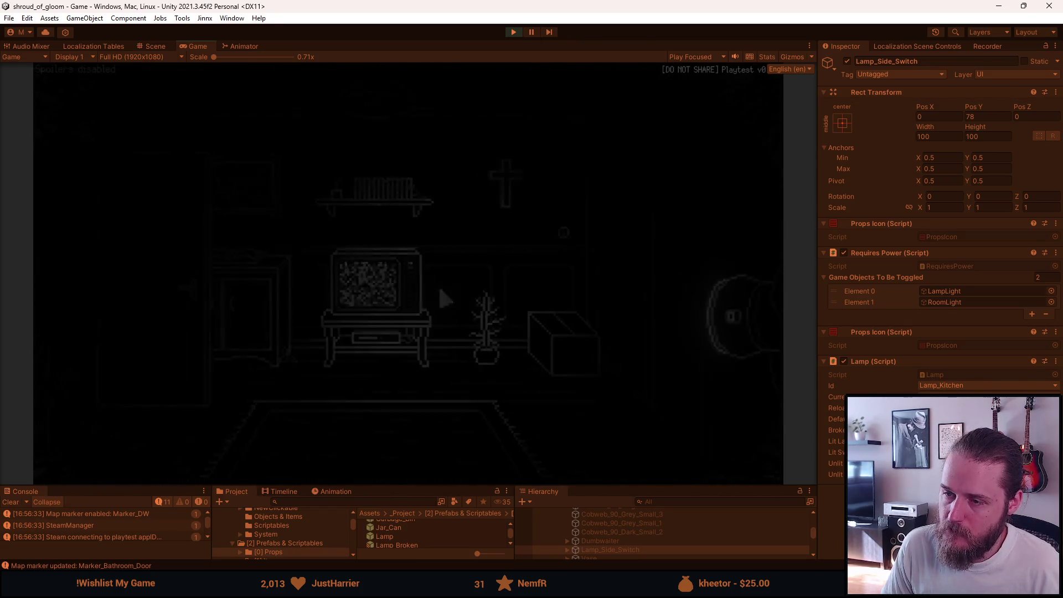
left_click(698, 225)
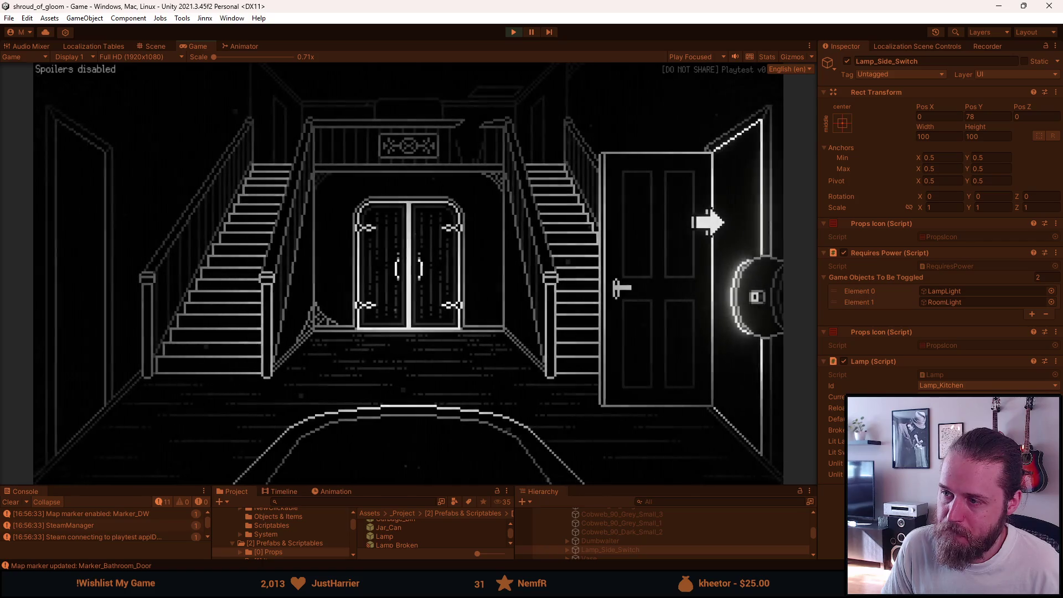
left_click(700, 221)
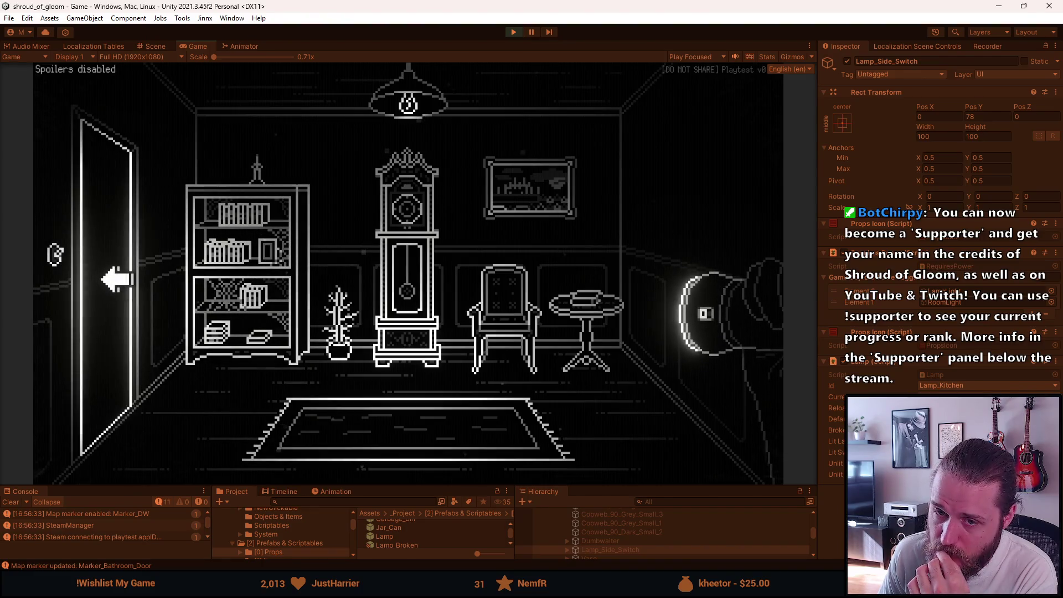
Step: Loop back through the stair hall and TV room to the parlour, then pause the game
left_click(116, 280)
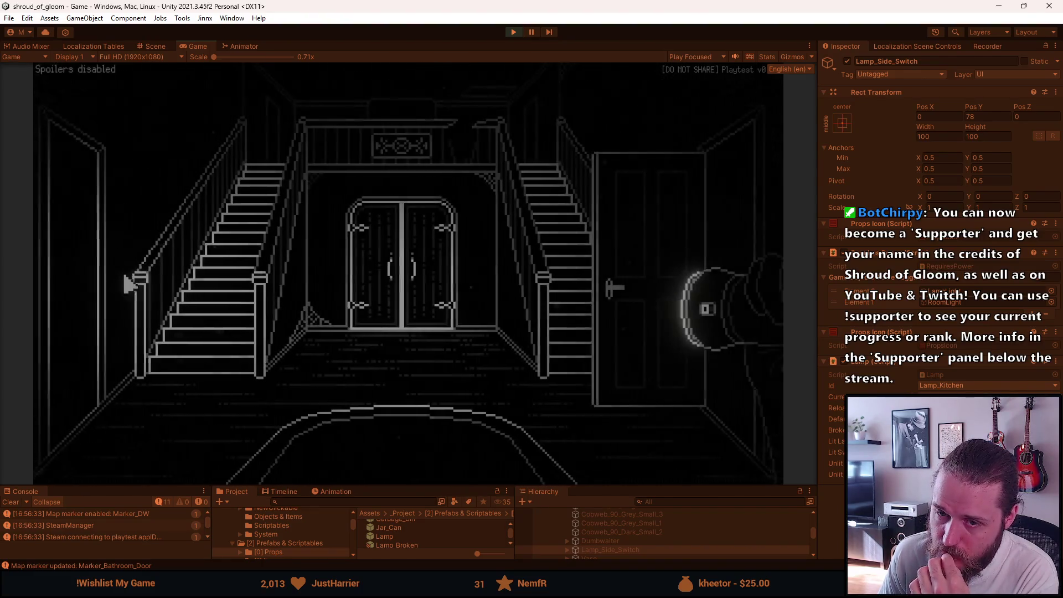
left_click(78, 280)
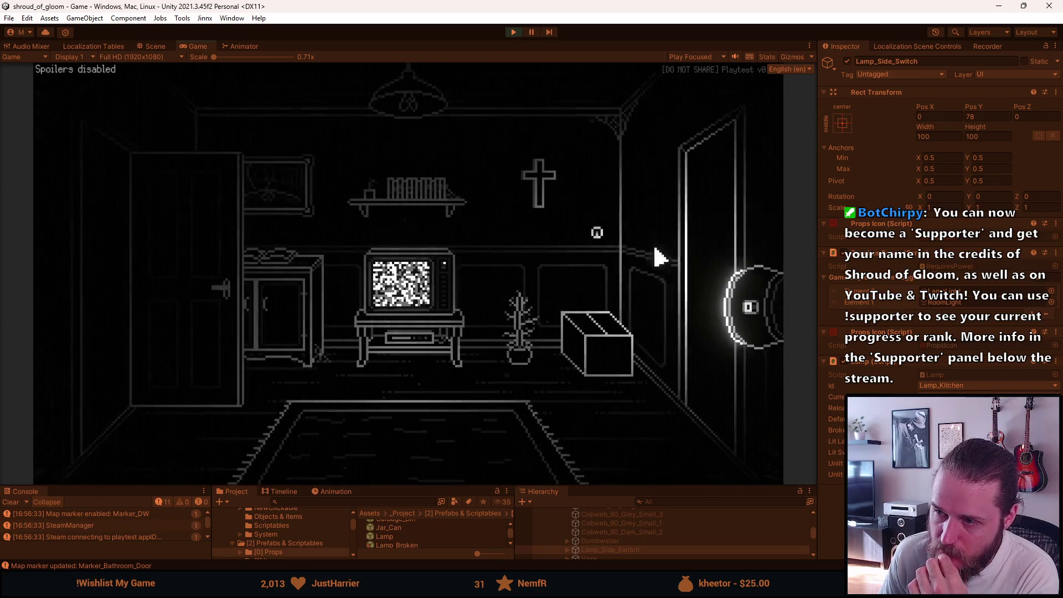
left_click(696, 239)
left_click(710, 244)
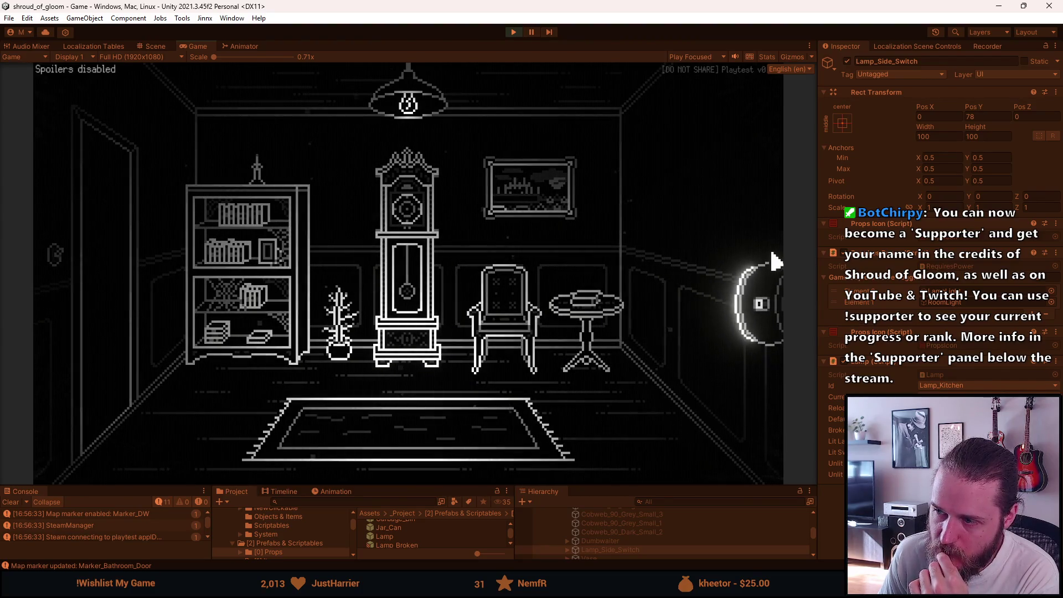
left_click(115, 274)
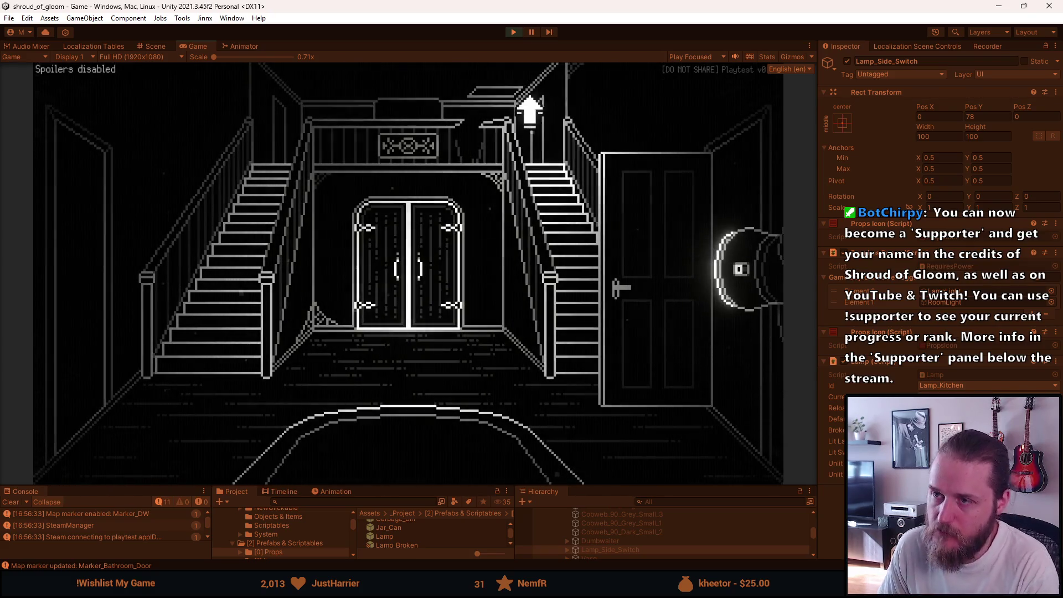
key("Escape")
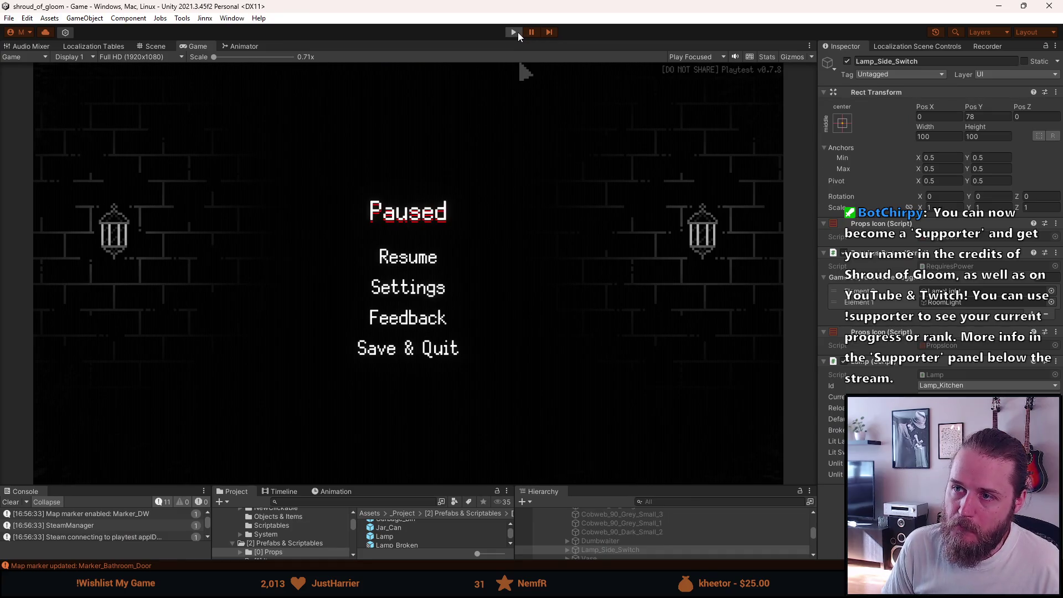
Step: Stop Play mode, pan the Scene view, then collapse and hide First_Kitchen
left_click(517, 32)
mouse_move(444, 409)
left_mouse_down()
mouse_move(356, 339)
mouse_move(374, 370)
left_mouse_up()
left_click_drag(447, 486, 446, 350)
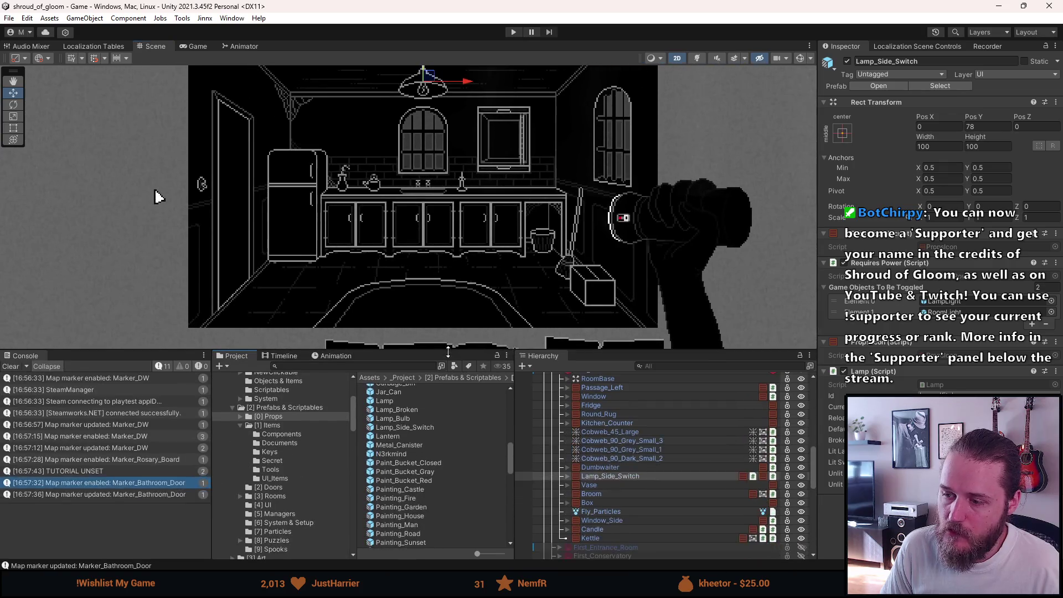
scroll(548, 440, "up", 2)
left_click(559, 403)
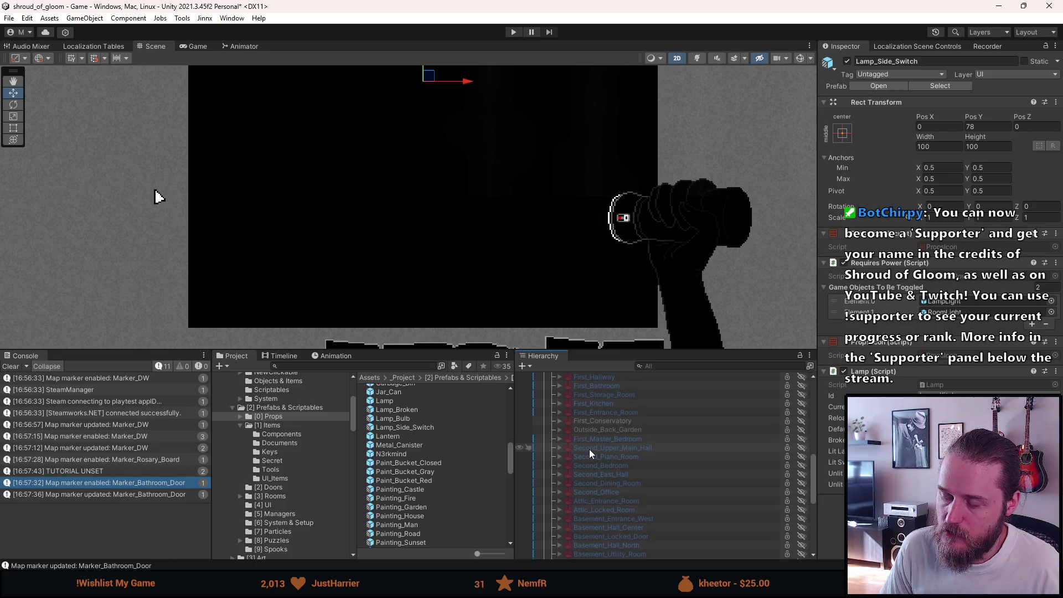
scroll(592, 490, "down", 3)
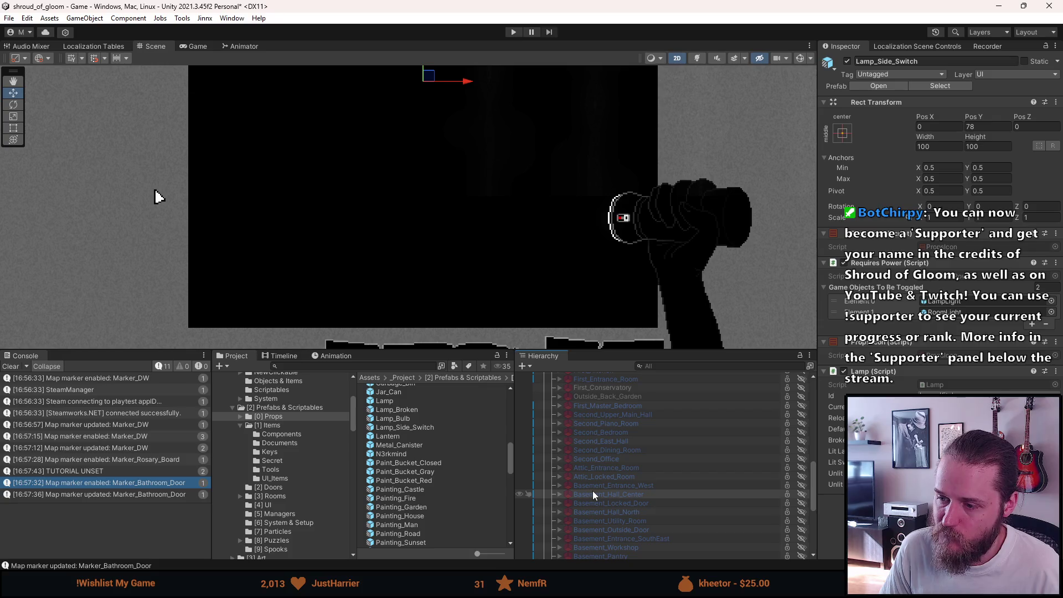
scroll(592, 490, "down", 9)
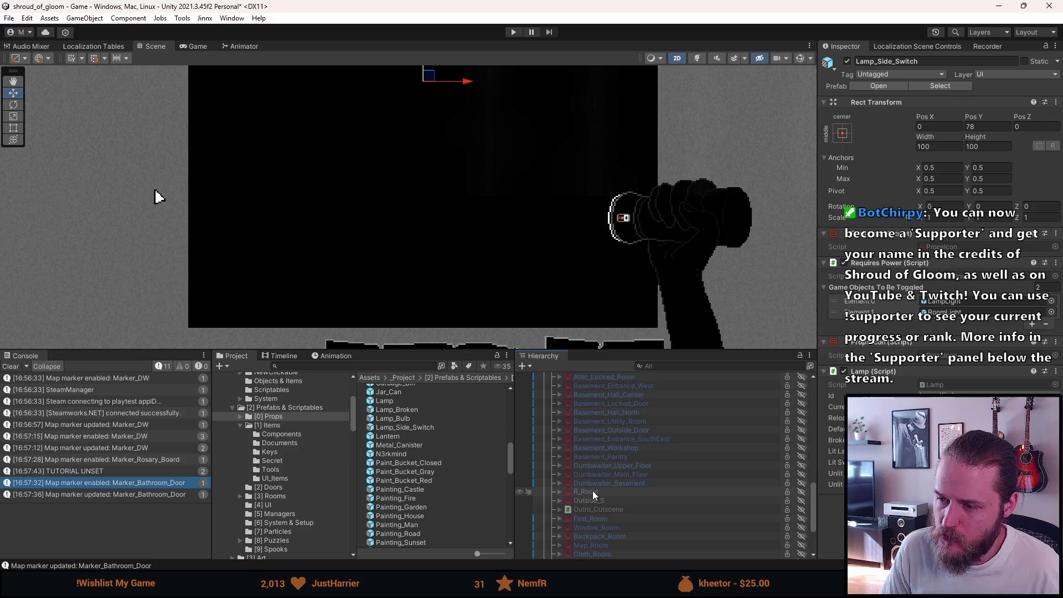
scroll(592, 491, "up", 9)
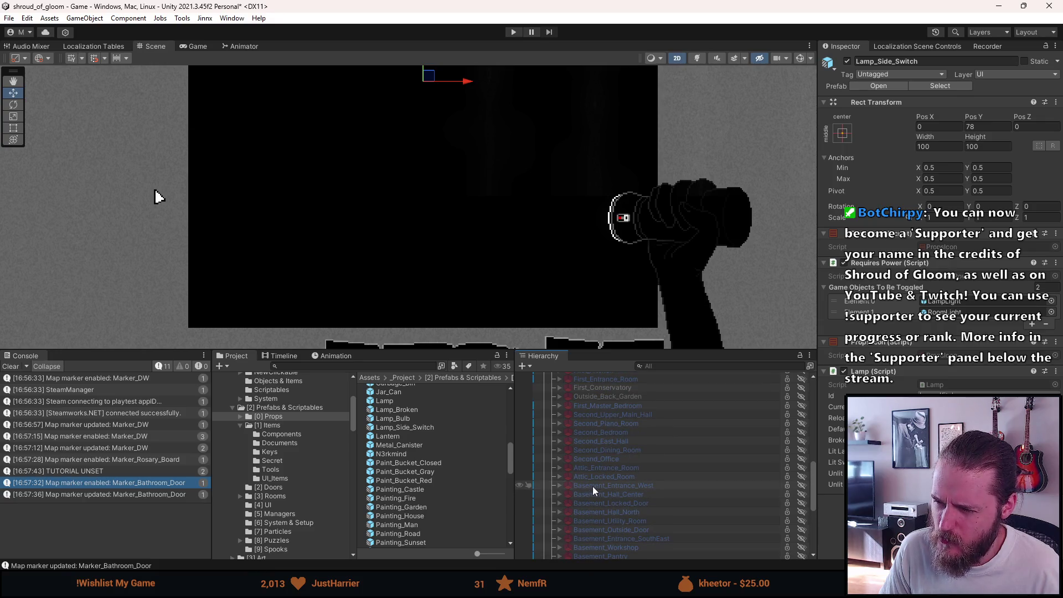
scroll(592, 486, "down", 3)
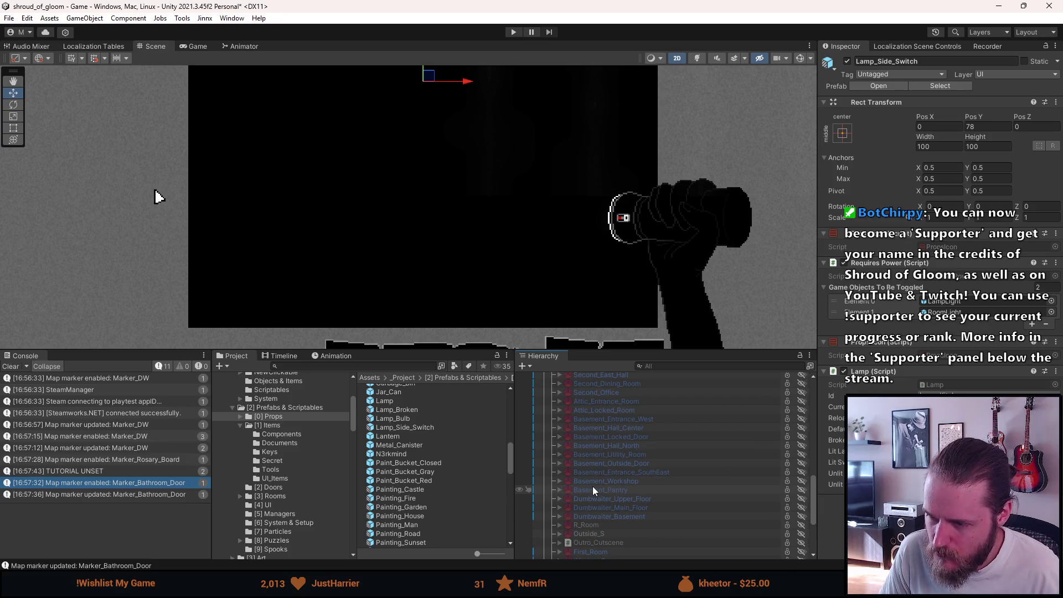
scroll(593, 483, "up", 9)
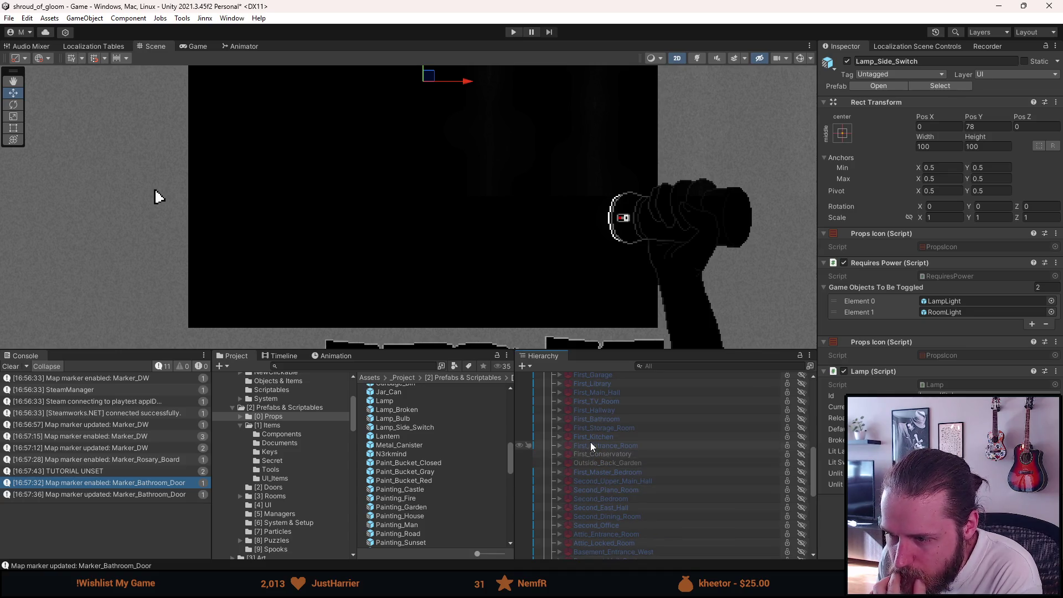
left_click(590, 439)
key("h")
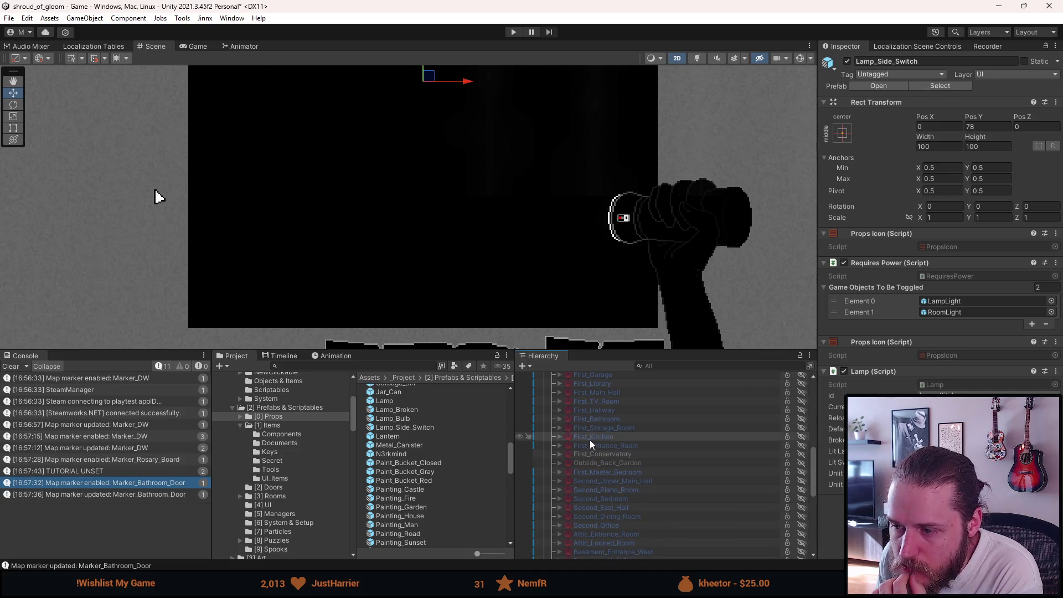
left_click(597, 400)
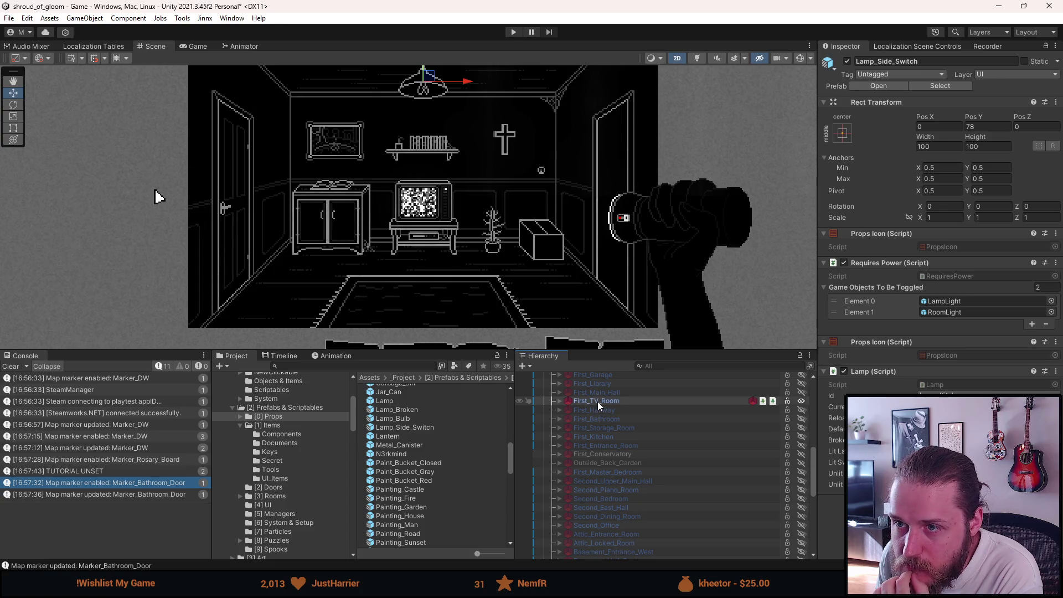
left_click(560, 400)
scroll(598, 447, "down", 3)
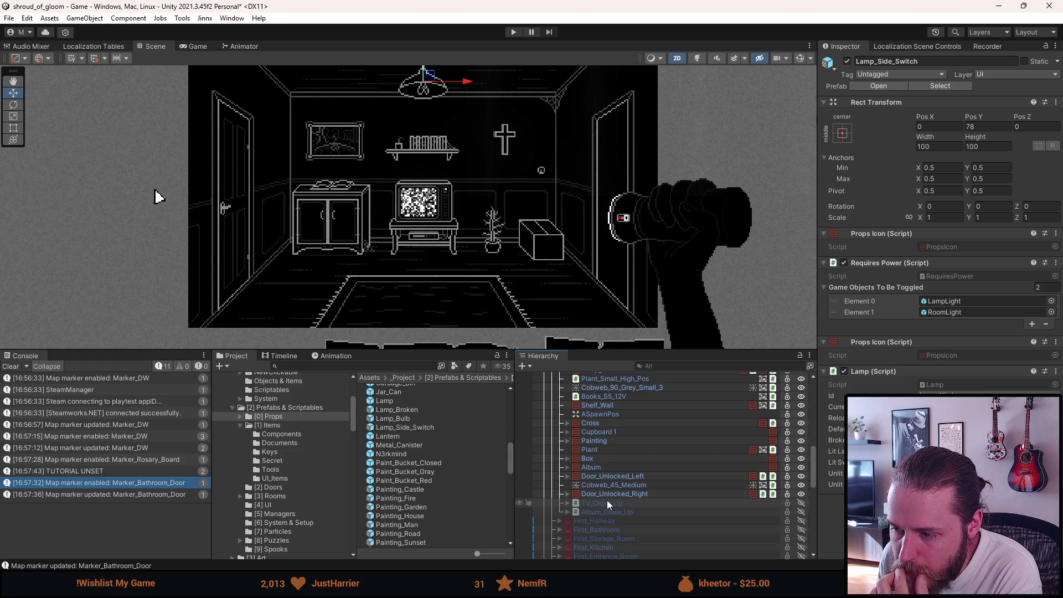
scroll(607, 481, "up", 3)
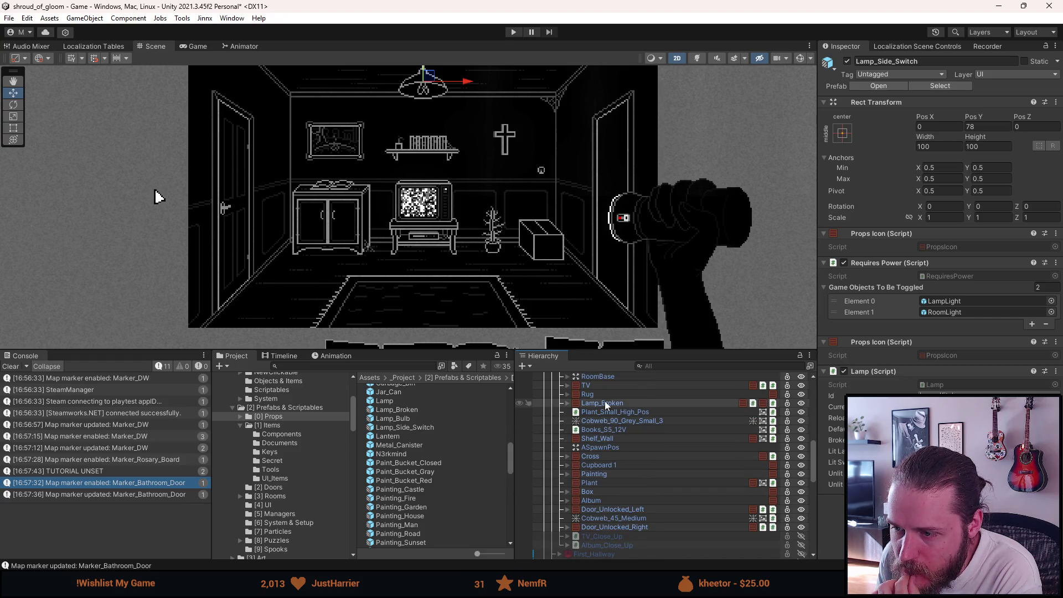
scroll(598, 402, "up", 3)
left_click(560, 435)
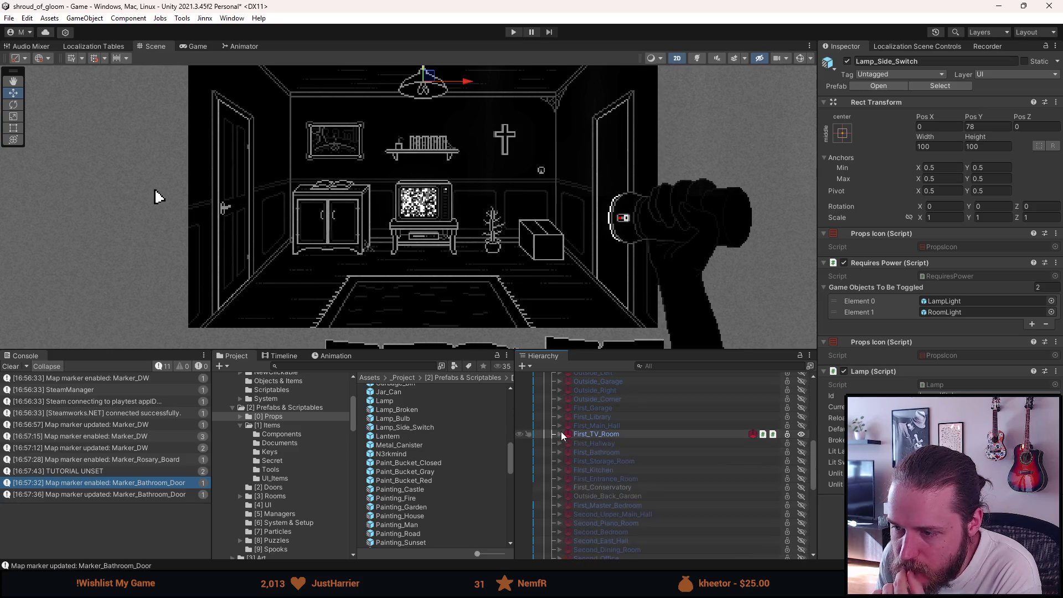
key("h")
scroll(595, 436, "up", 3)
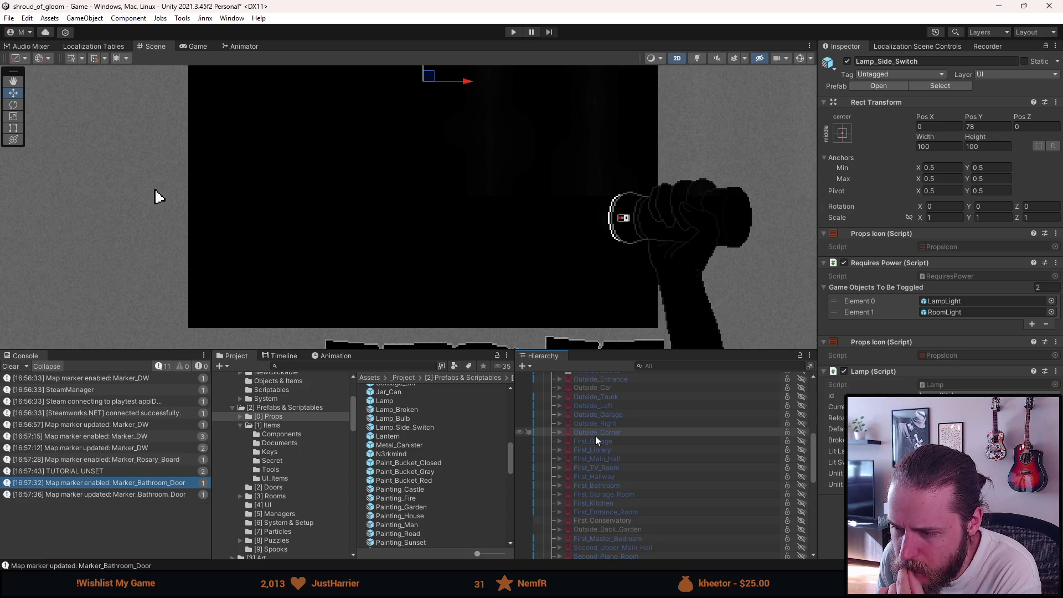
key("h")
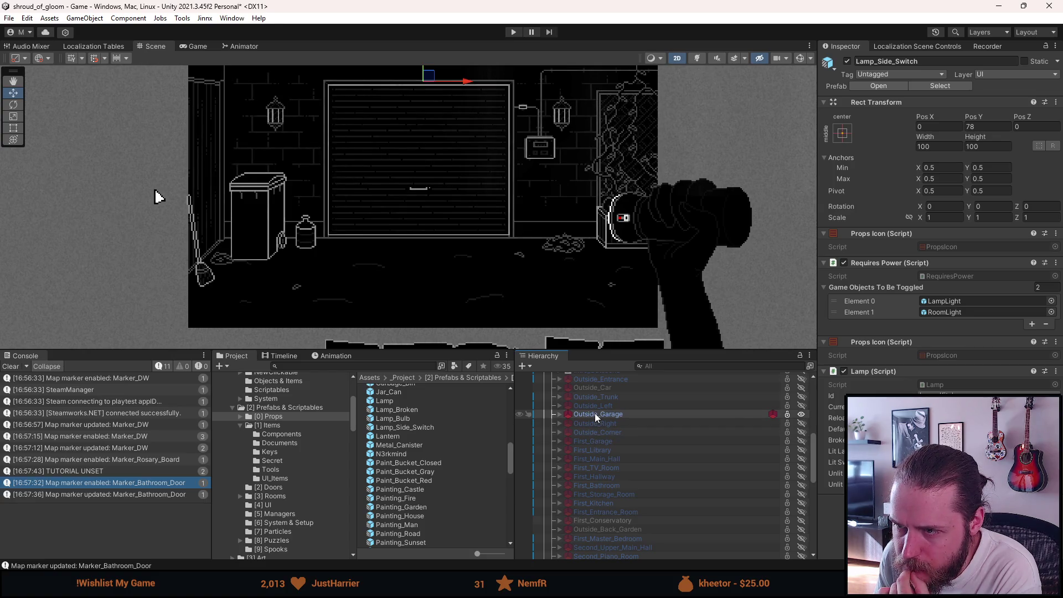
key("h")
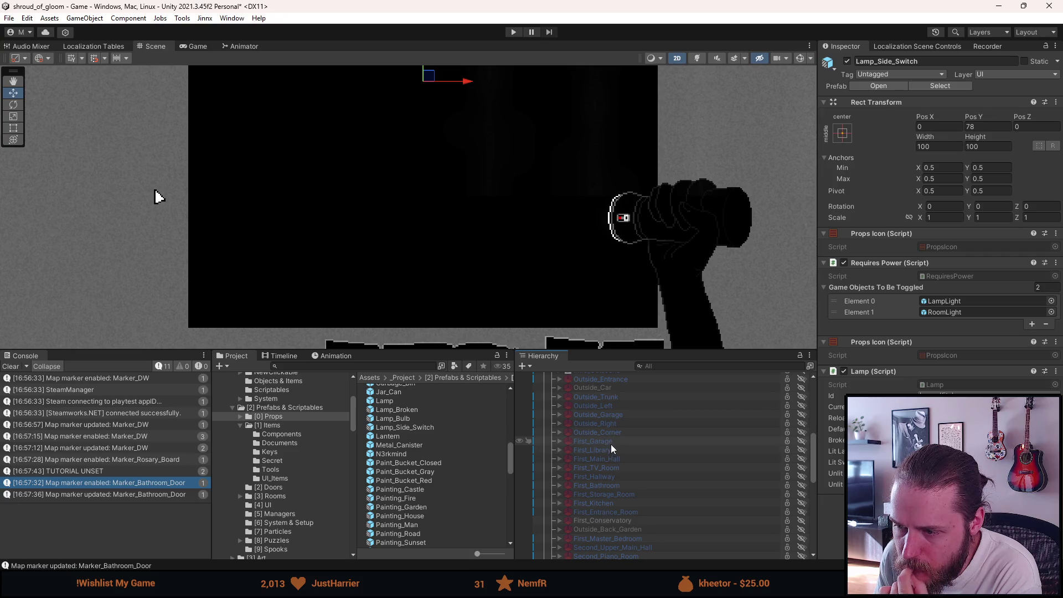
key("h")
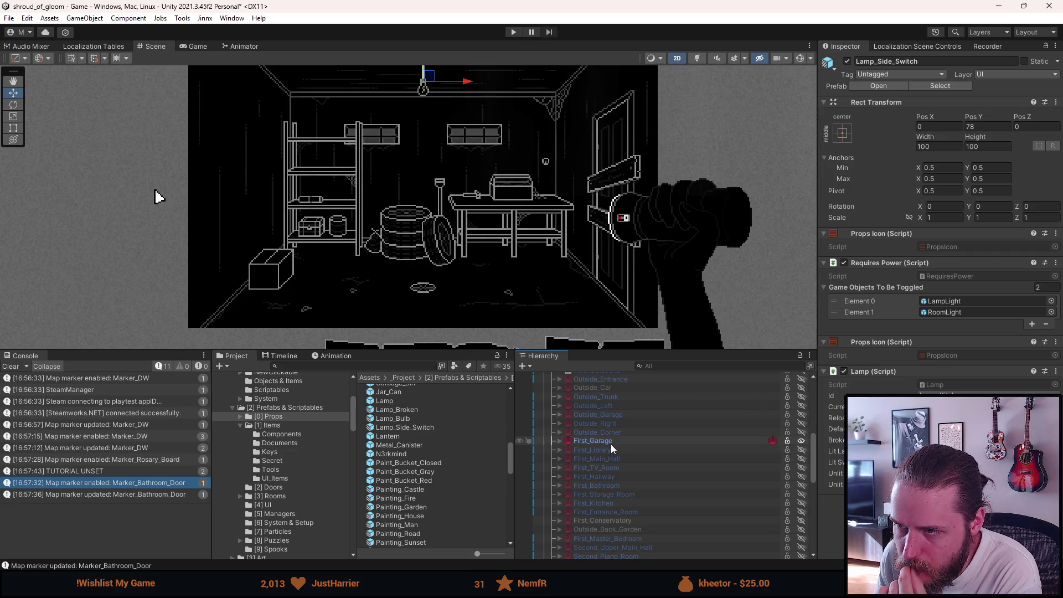
key("h")
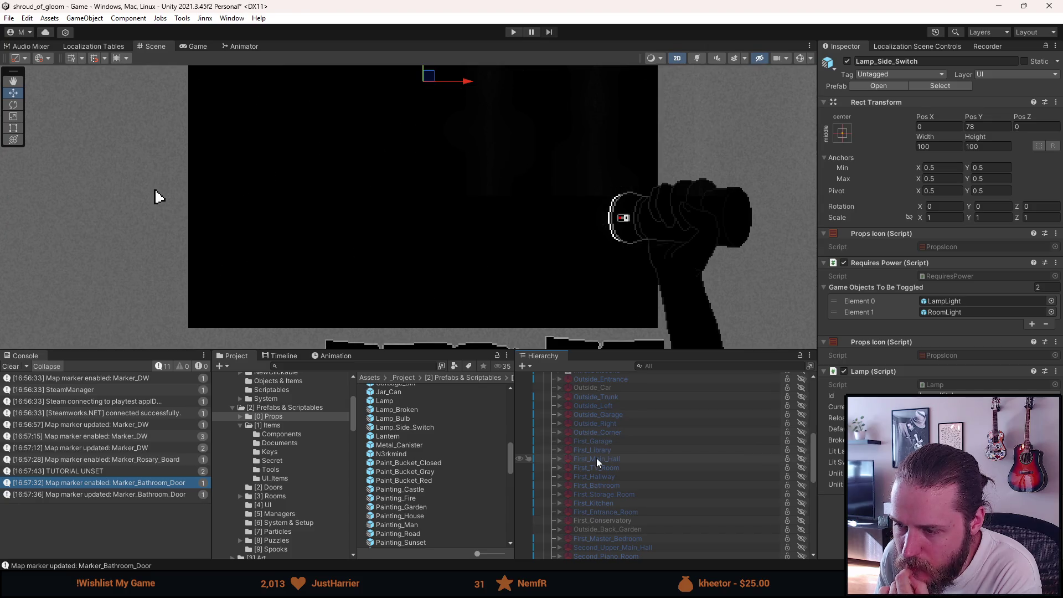
scroll(596, 458, "up", 3)
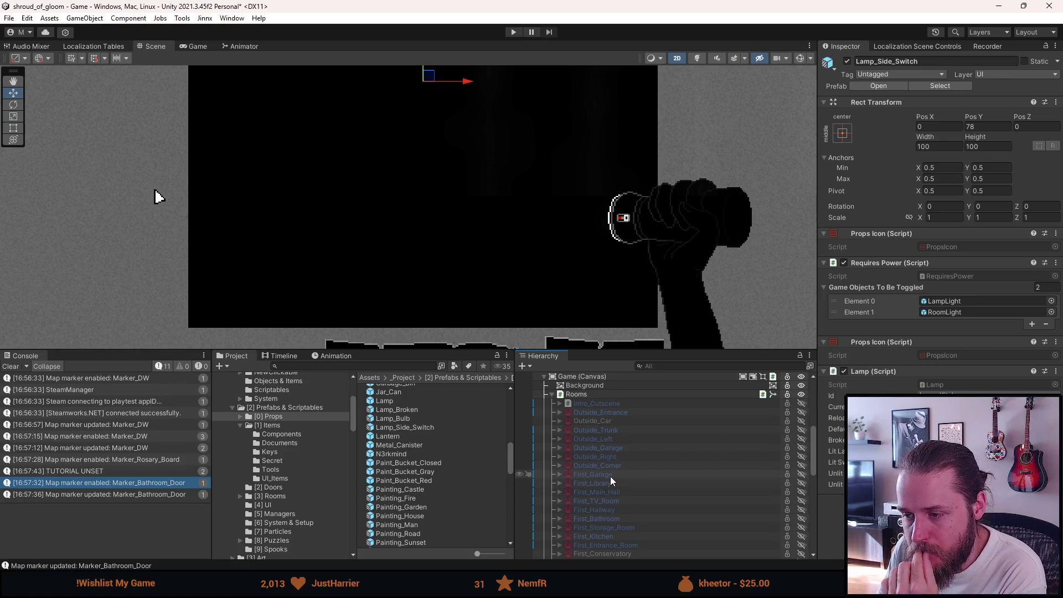
Step: Toggle First_Garage and First_Storage_Room visibility, then show, select and expand Second_Office
key("a")
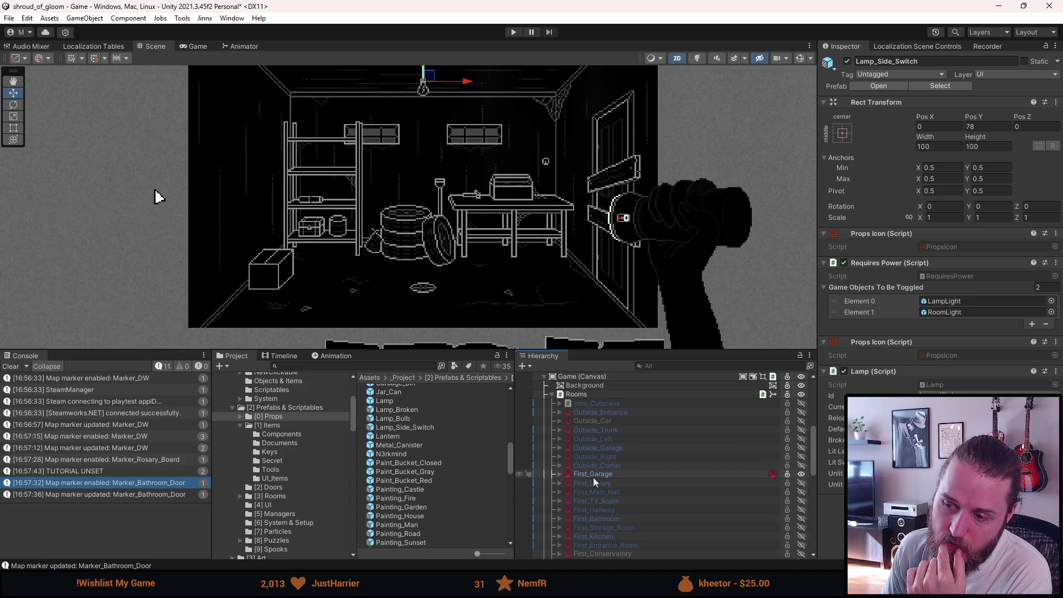
key("h")
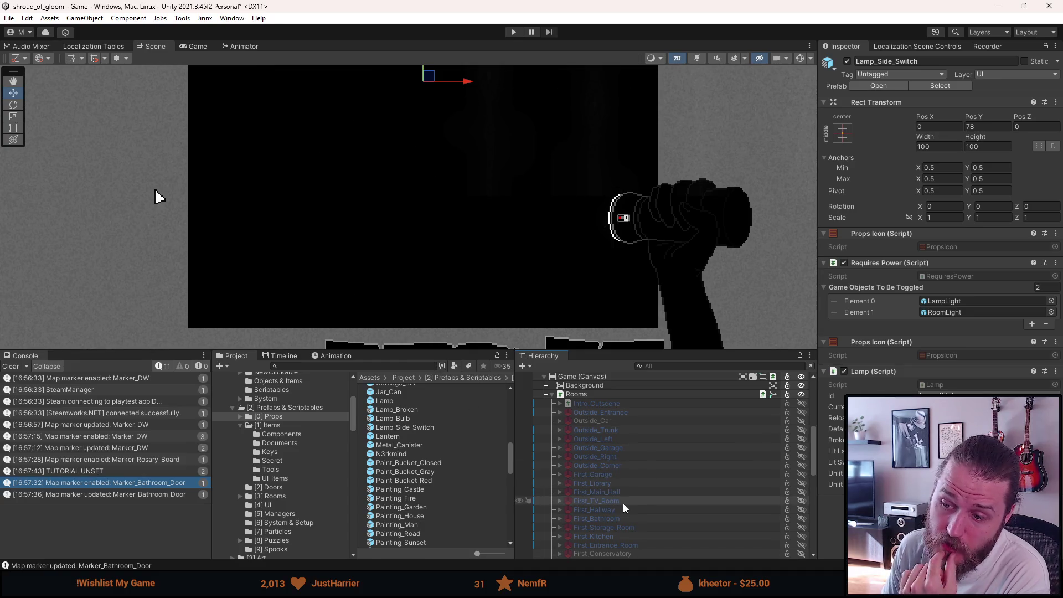
scroll(622, 503, "down", 3)
key("h")
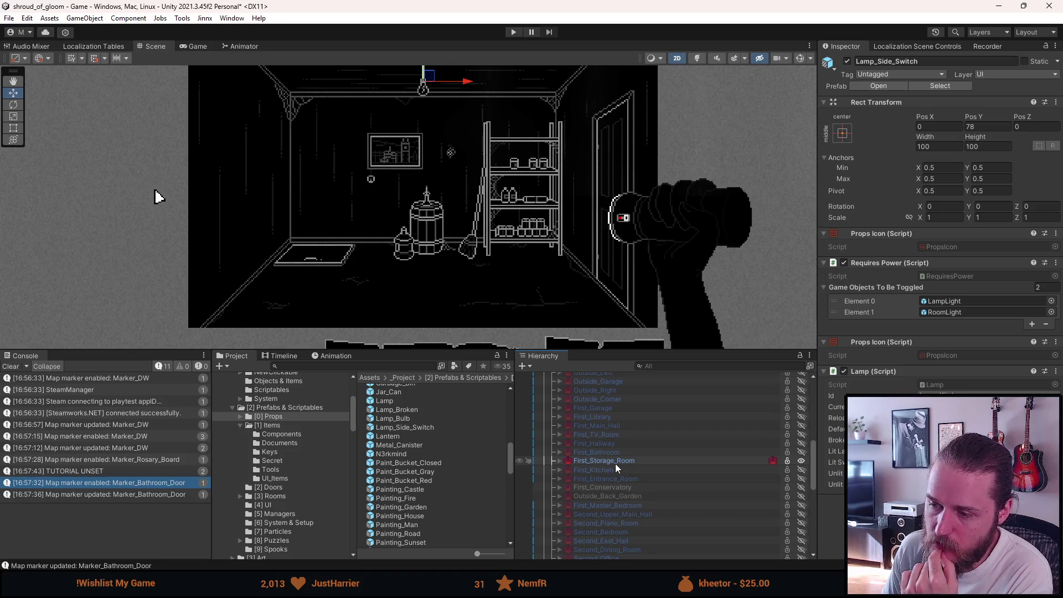
key("h")
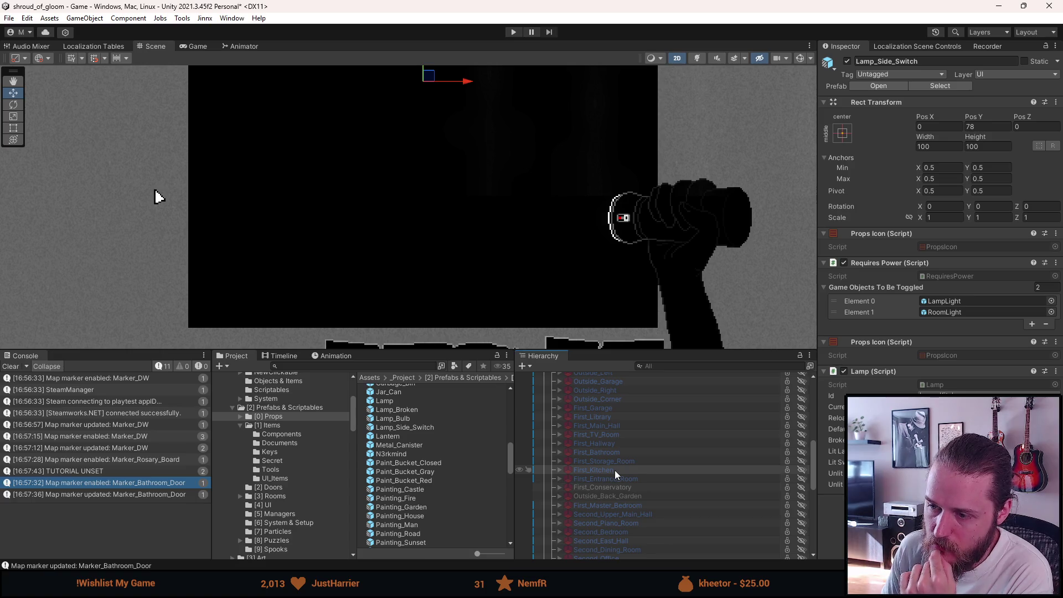
scroll(614, 469, "down", 4)
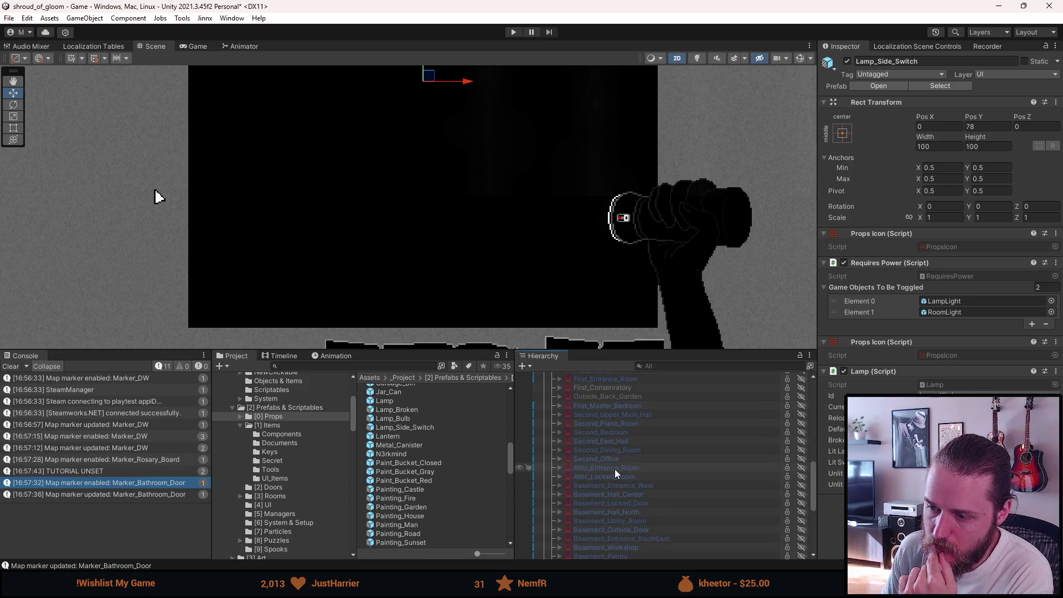
key("h")
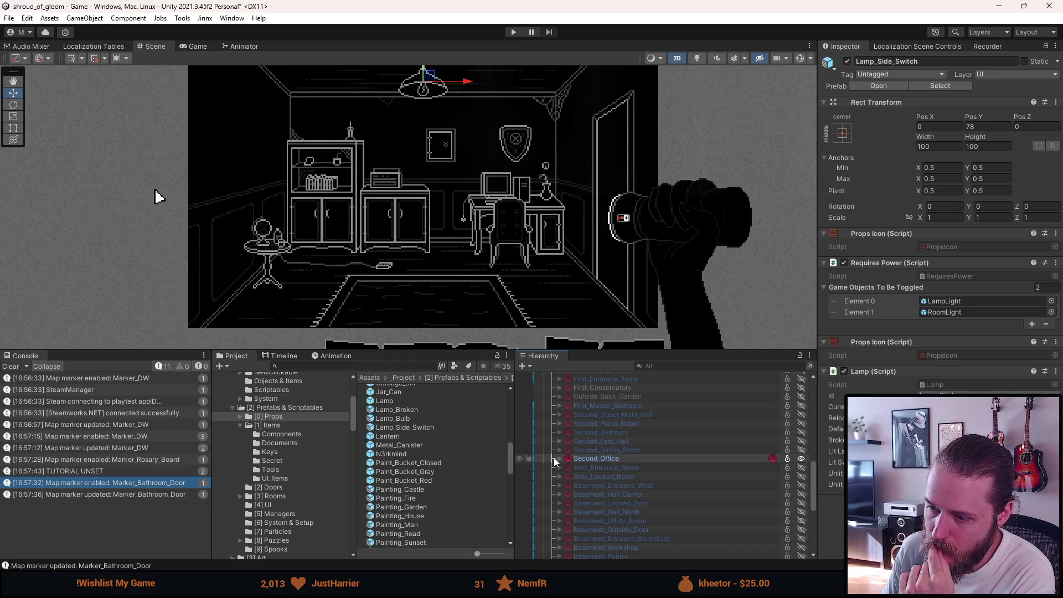
left_click(605, 458)
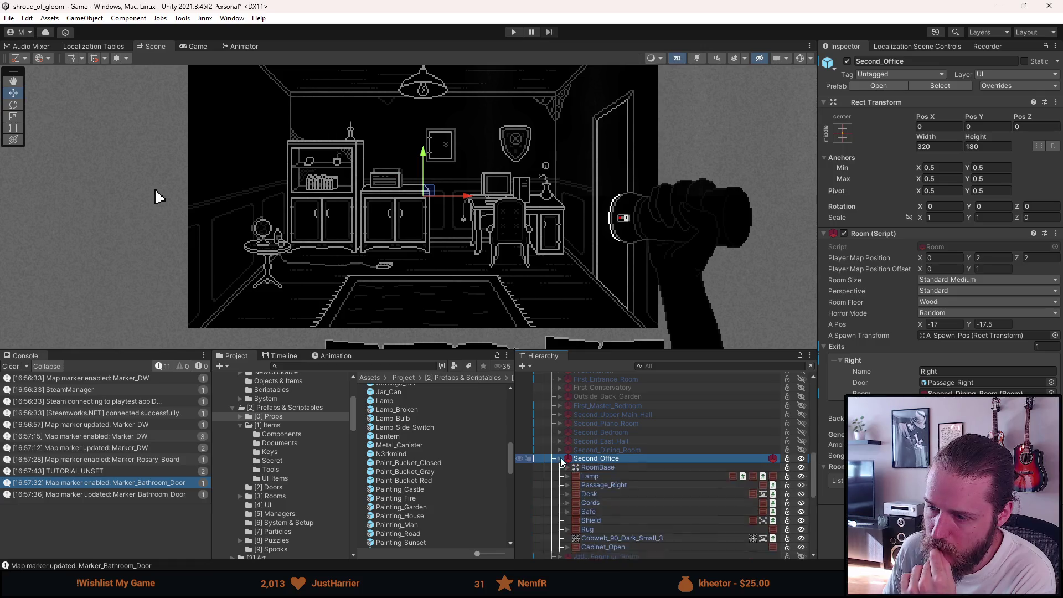
left_click(559, 459)
Step: Review Second_Office's overrides and open the prefab in Prefab Mode
left_click(1019, 86)
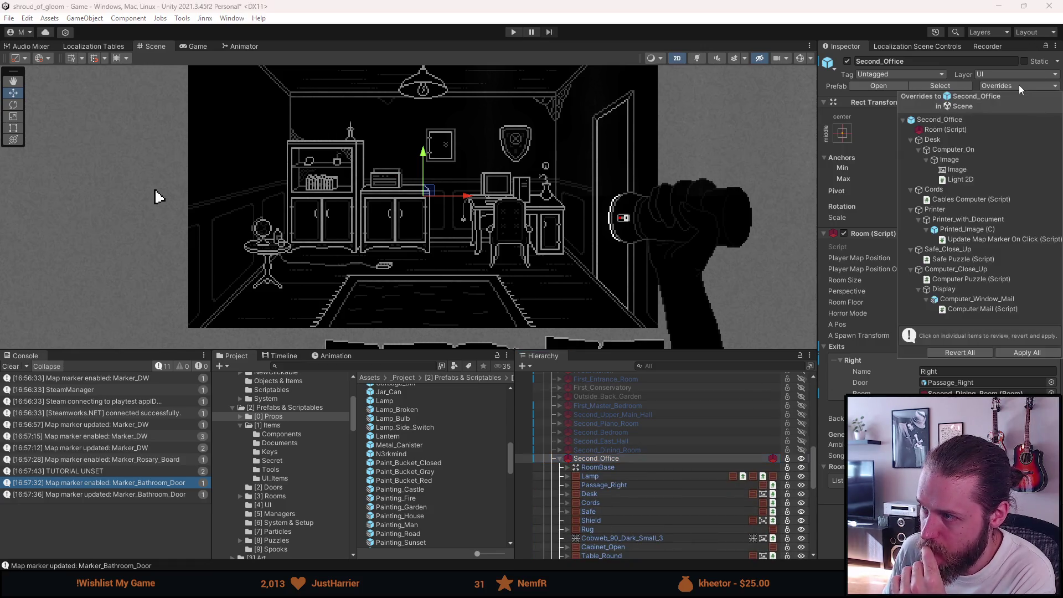
left_click(880, 131)
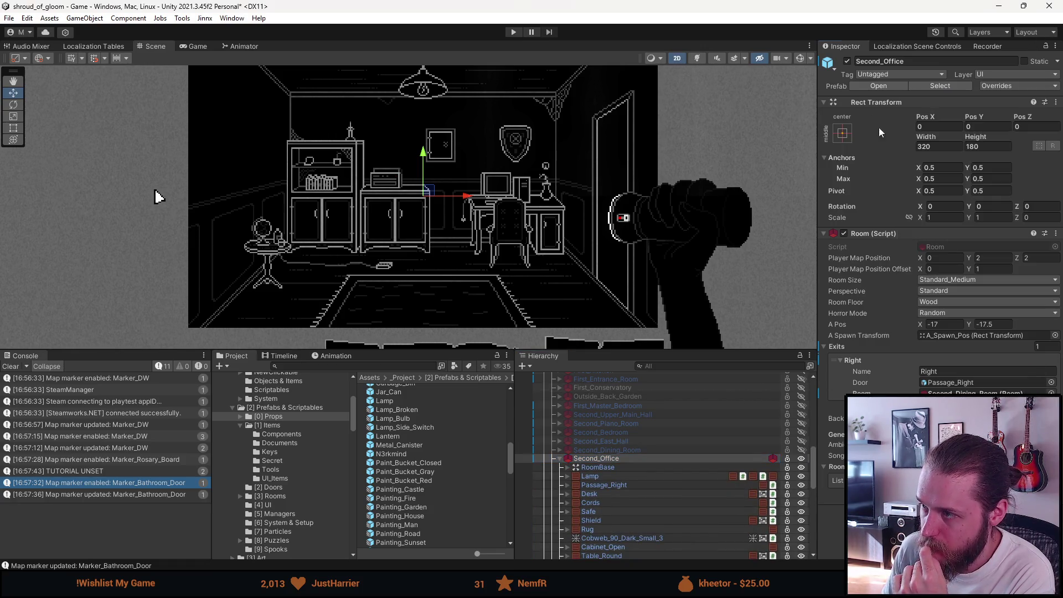
left_click(868, 85)
Step: Collapse the Desk, Cords and Printer children and delete the old Lamp object
scroll(636, 470, "down", 1)
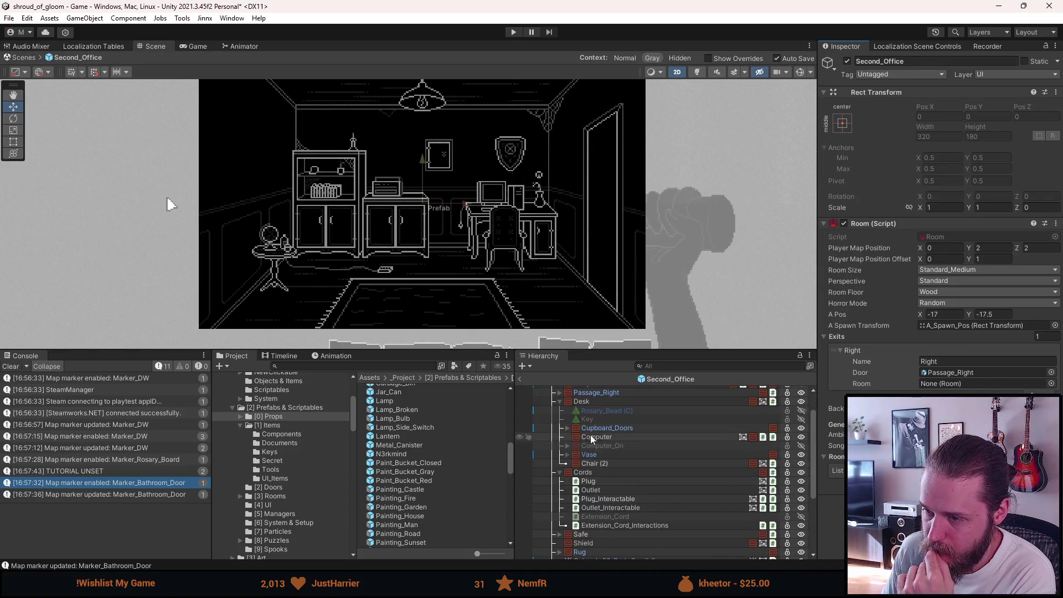
left_click(560, 401)
left_click(560, 410)
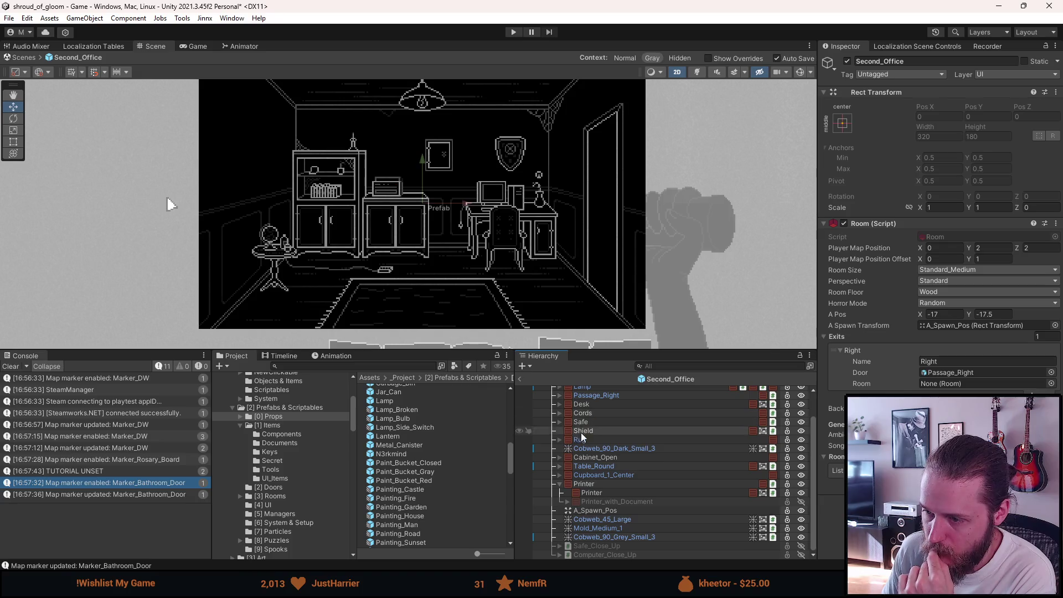
left_click(560, 484)
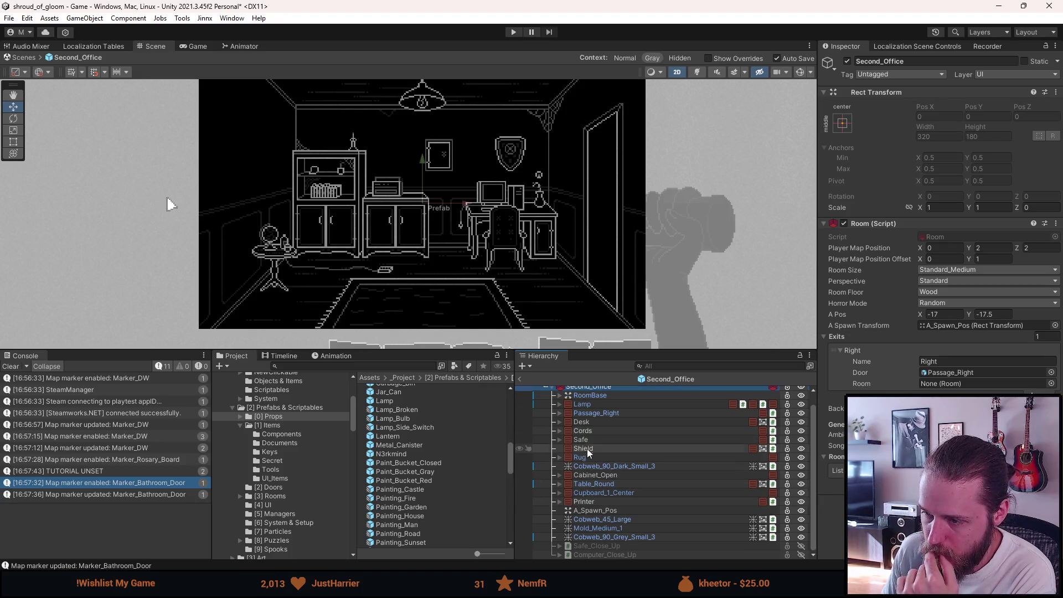
left_click(587, 404)
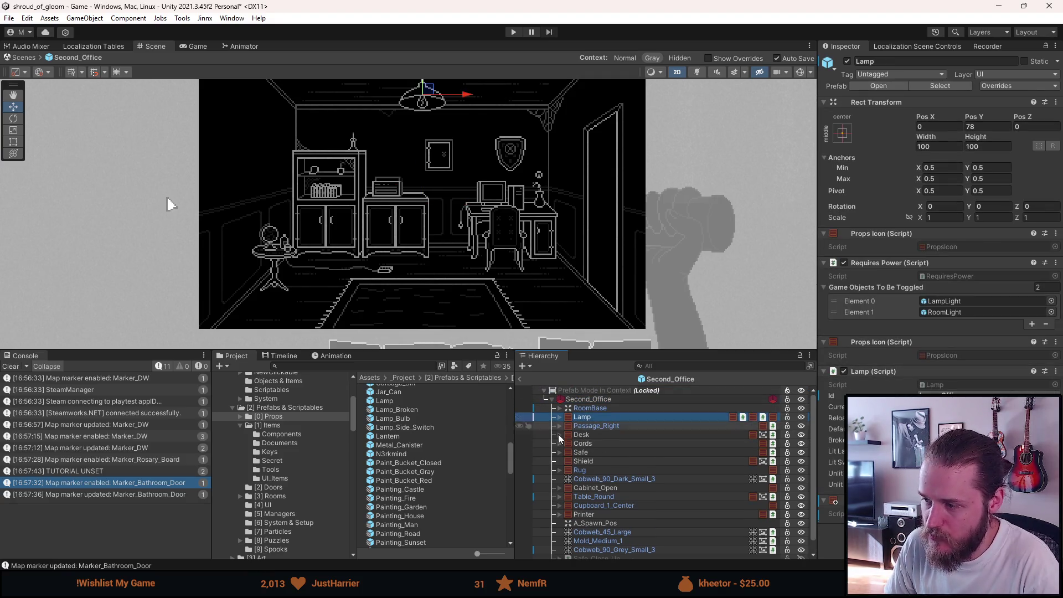
left_click(589, 428)
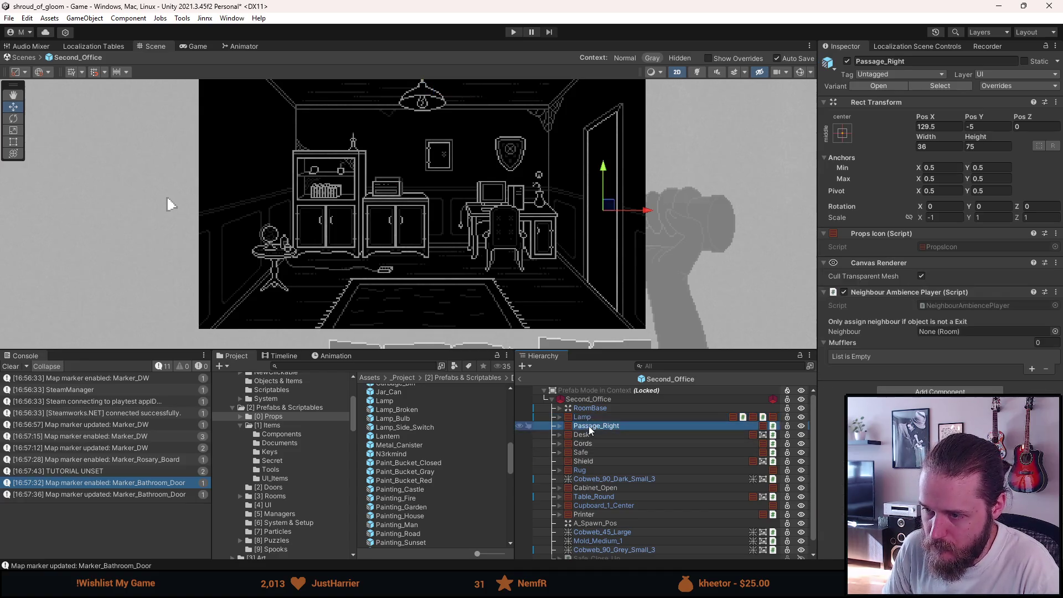
left_click(589, 416)
key("Delete")
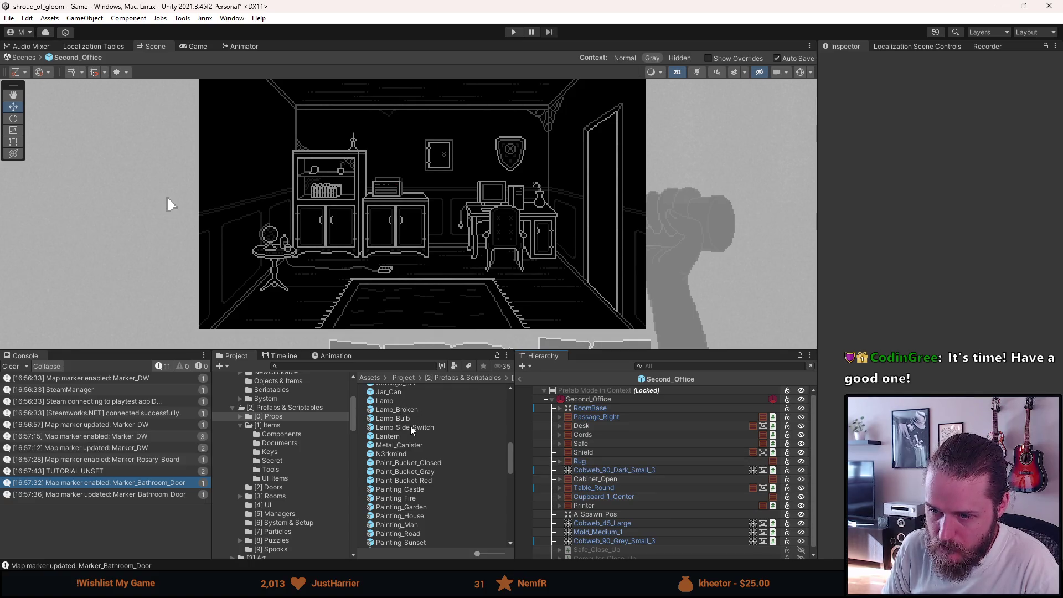
Step: Place the Lamp_Side_Switch prefab between Passage_Right and Desk and expand its Lamp children
left_click_drag(410, 426, 613, 423)
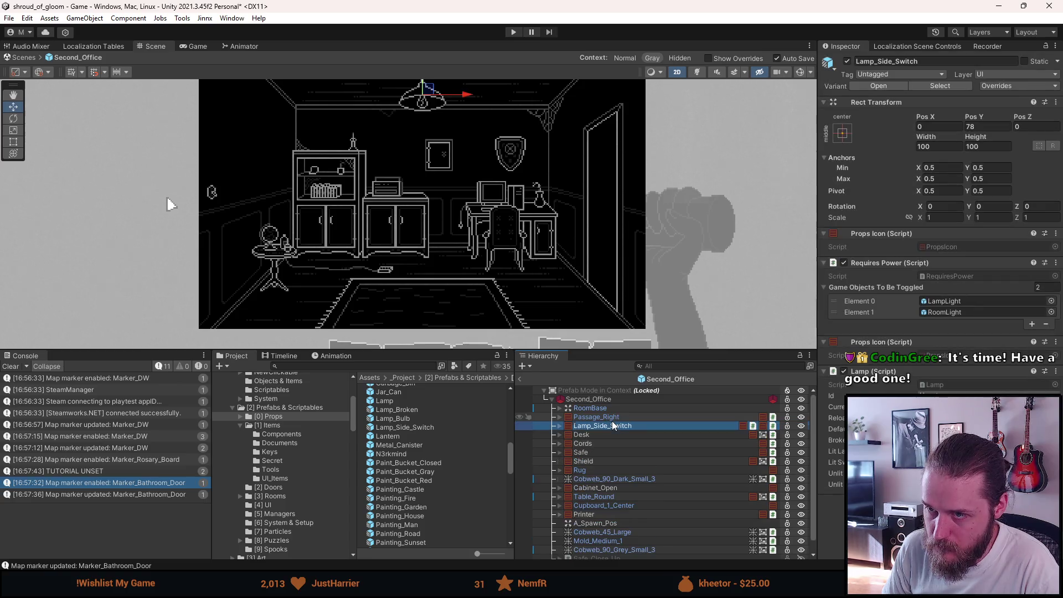
left_click(560, 426)
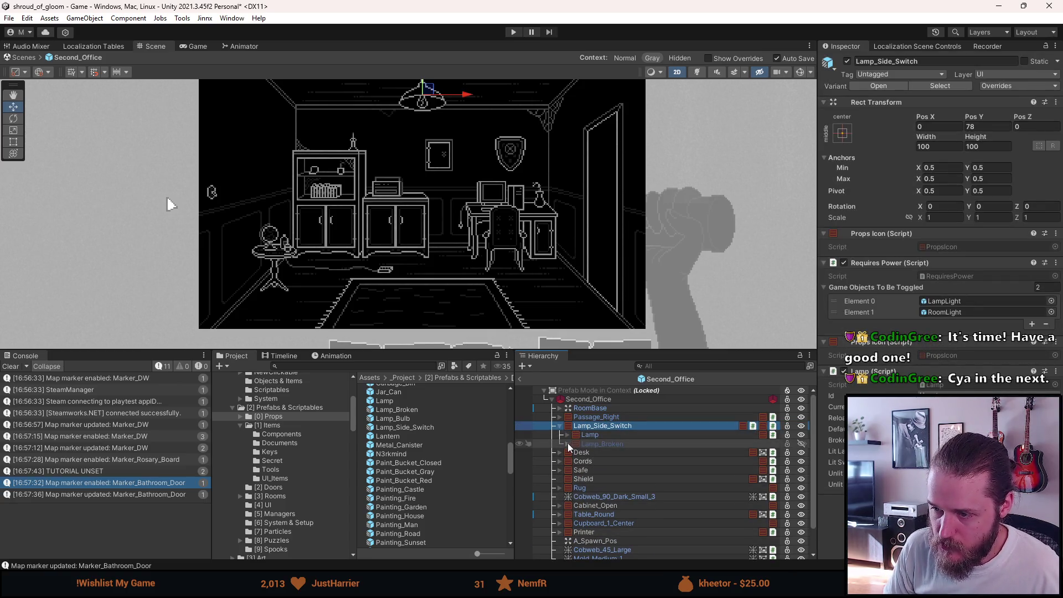
left_click(567, 444)
left_click(567, 435)
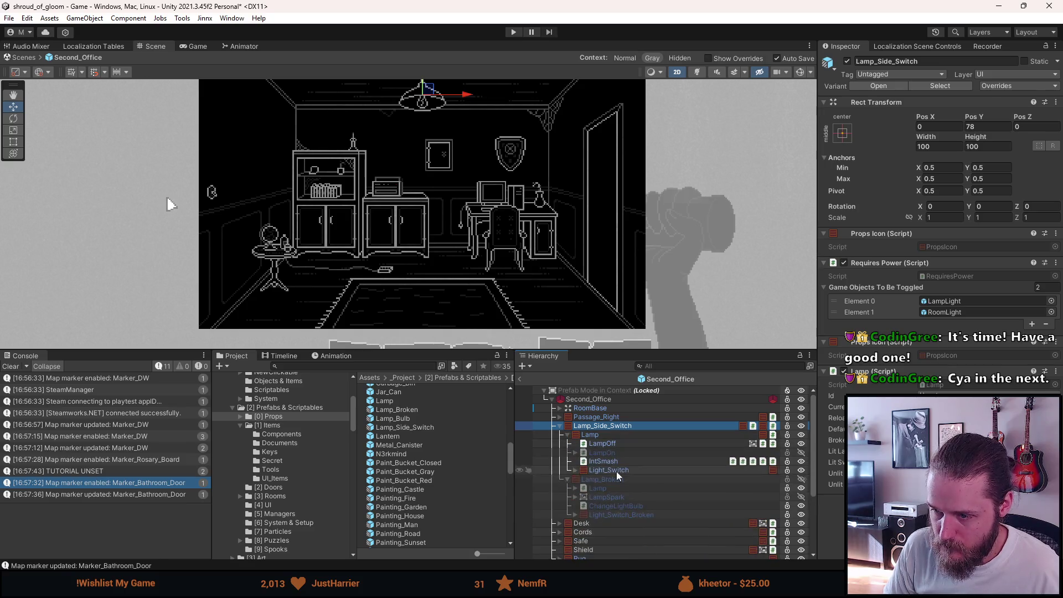
Step: Set Light_Switch and Light_Switch_Broken to Pos X 151 and Scale X 1
left_click(621, 472)
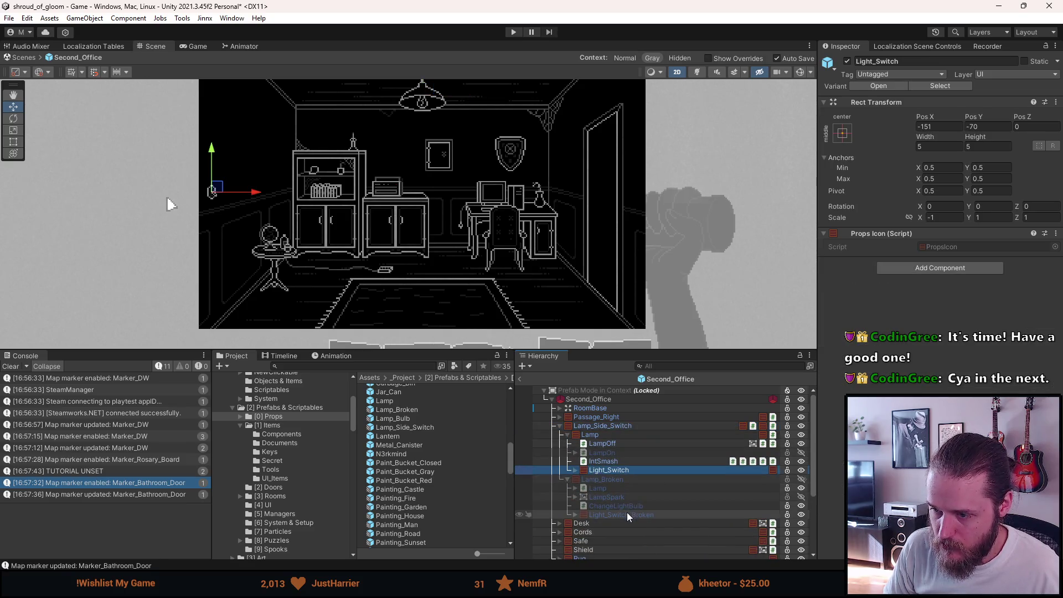
left_click(626, 512, "ctrl")
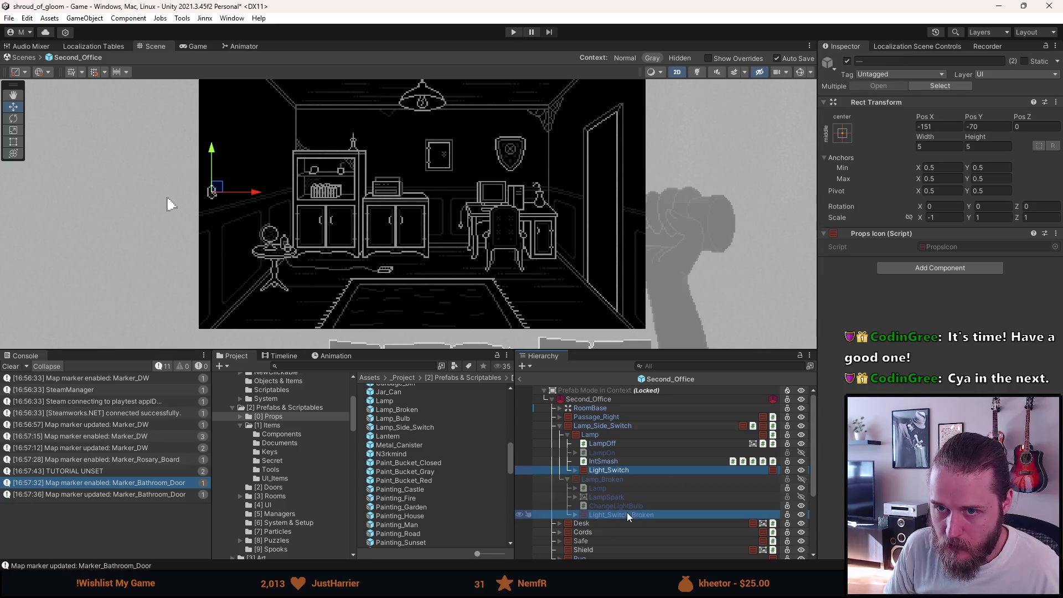
left_click(943, 126)
type("151")
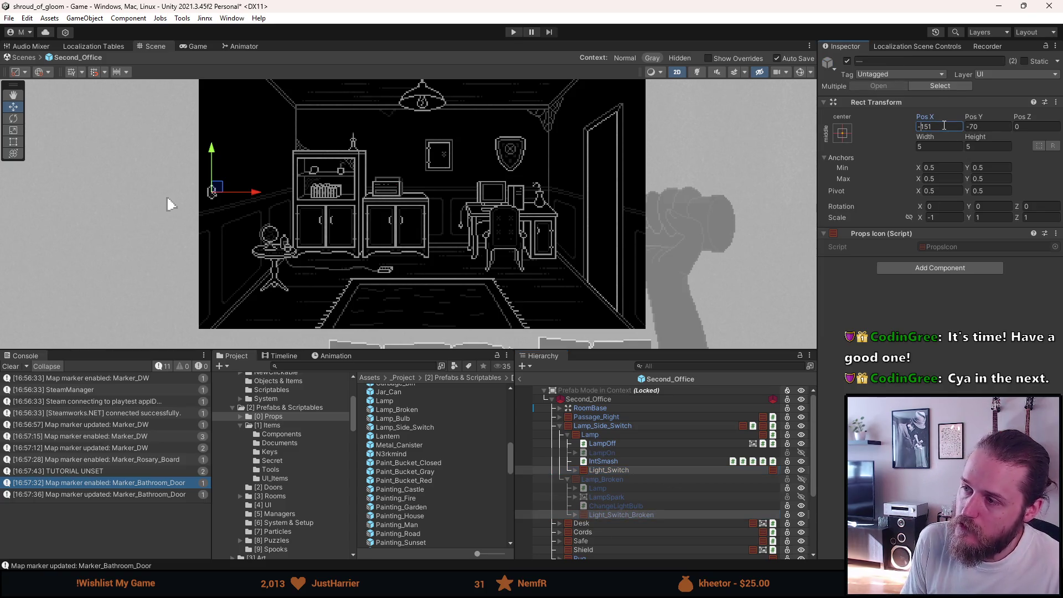
left_click(941, 216)
type("1")
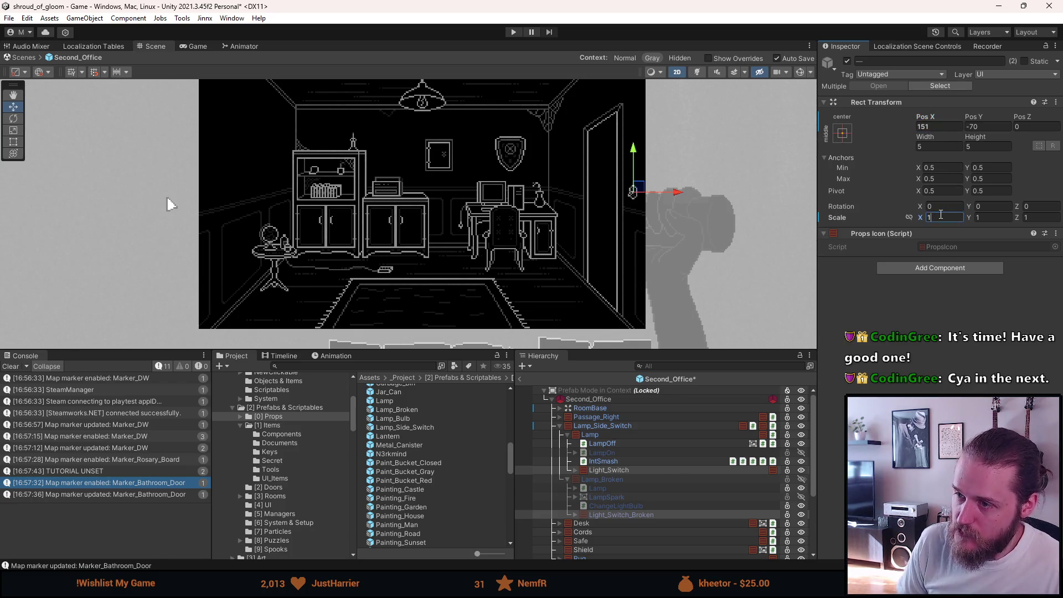
key("Return")
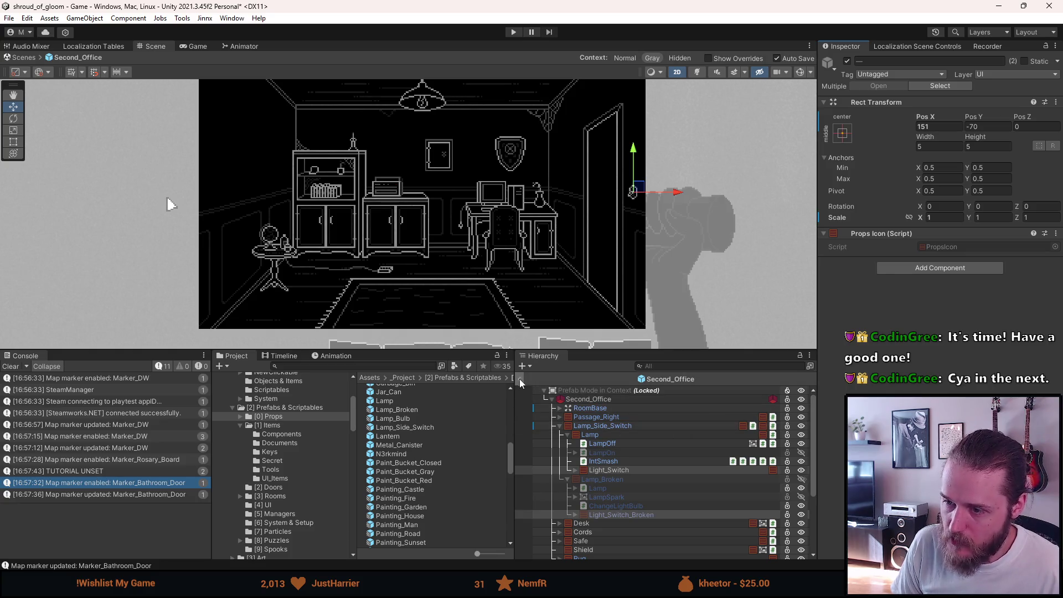
left_click(570, 426)
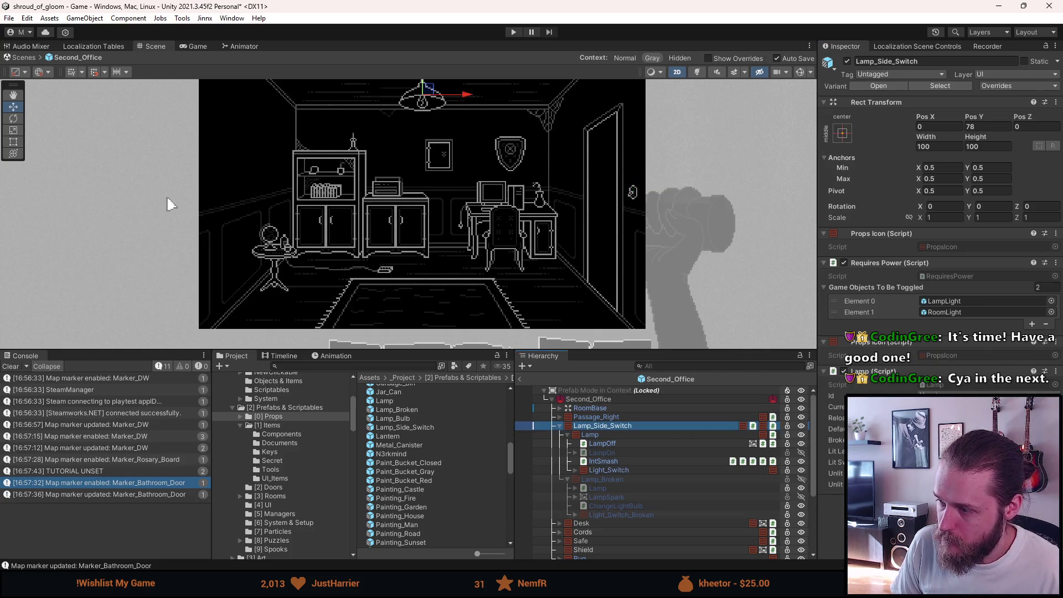
Step: Check the Lamp Id list without changing it, then exit Prefab Mode to the full scene
left_click(974, 396)
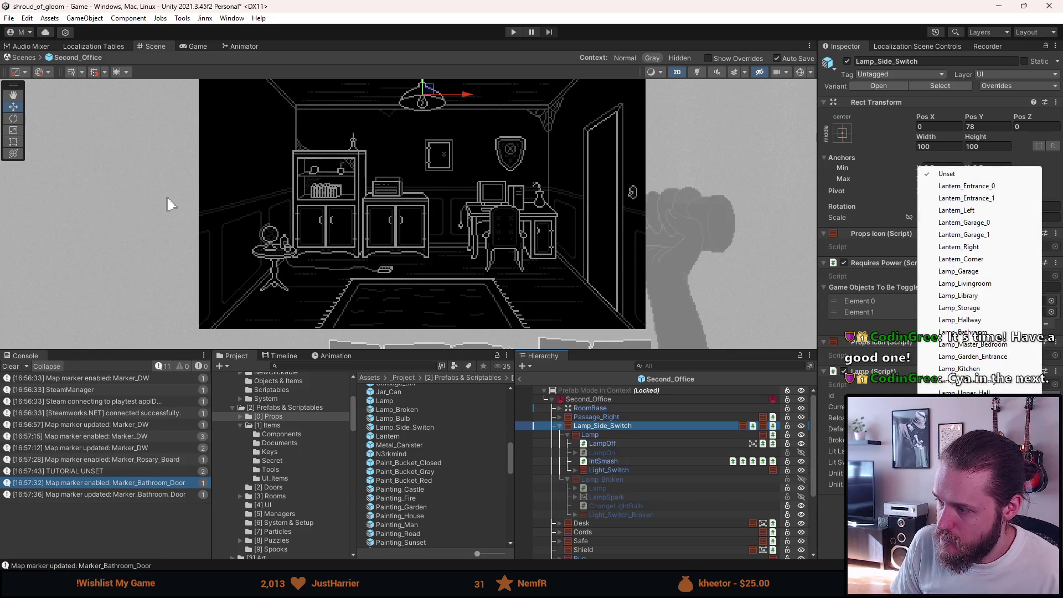
key("Escape")
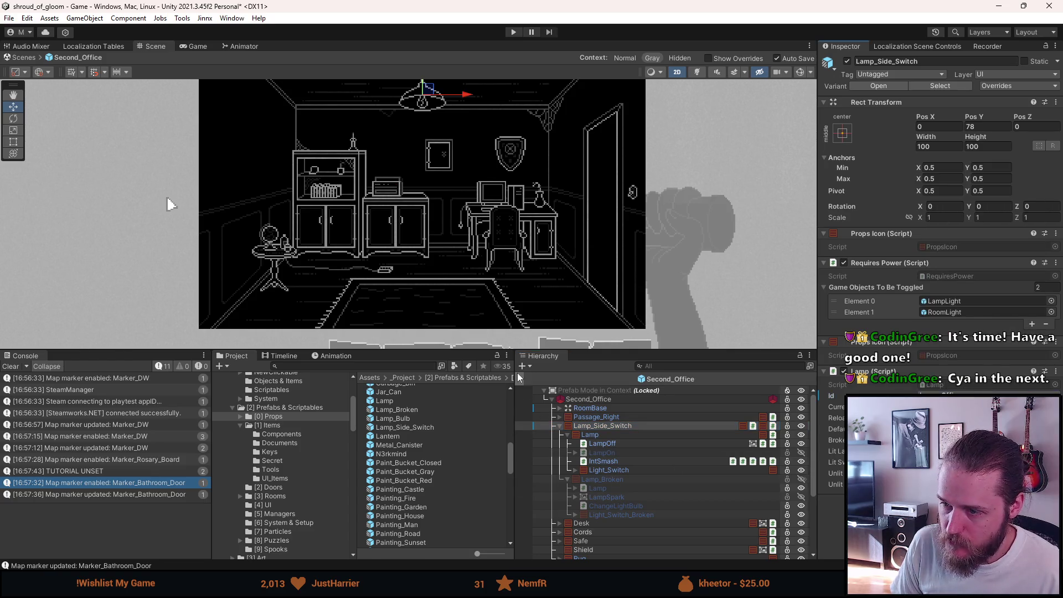
left_click(519, 378)
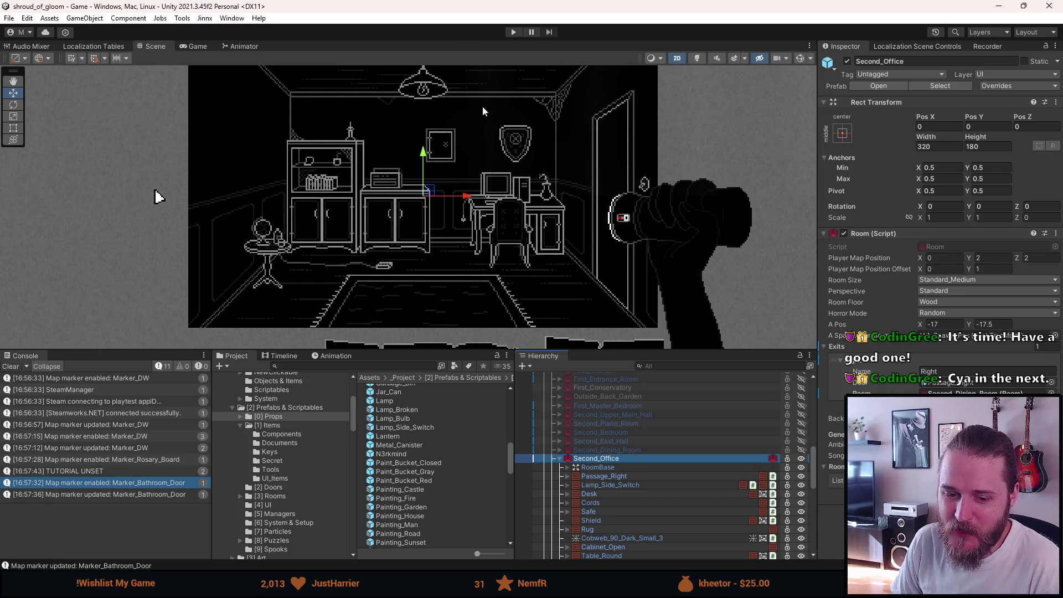
Step: Enter play mode, switch on the office light, and walk through neighbouring rooms to the piano room
left_click(512, 32)
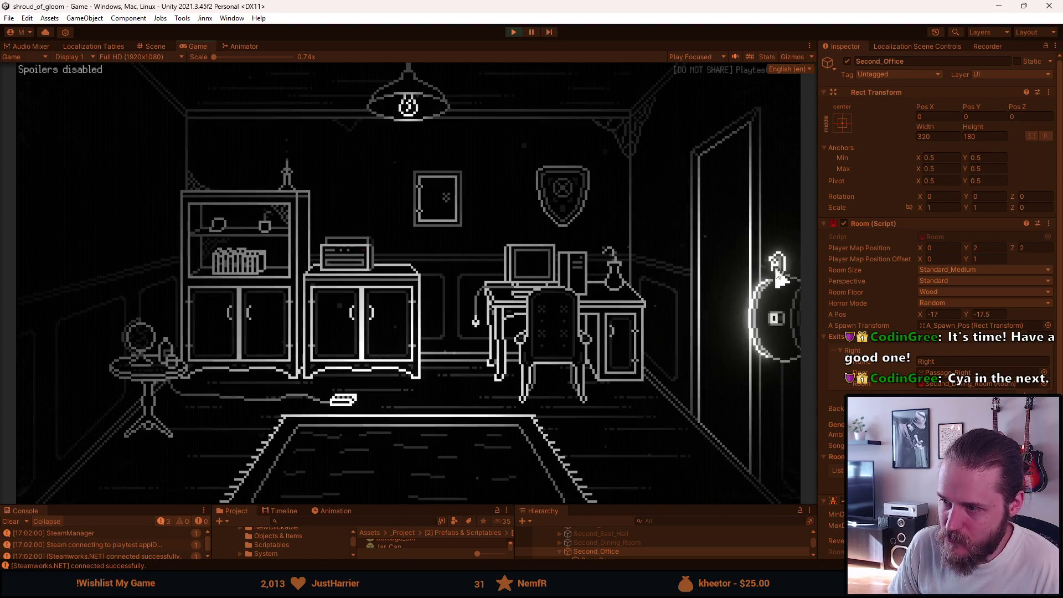
left_click(782, 275)
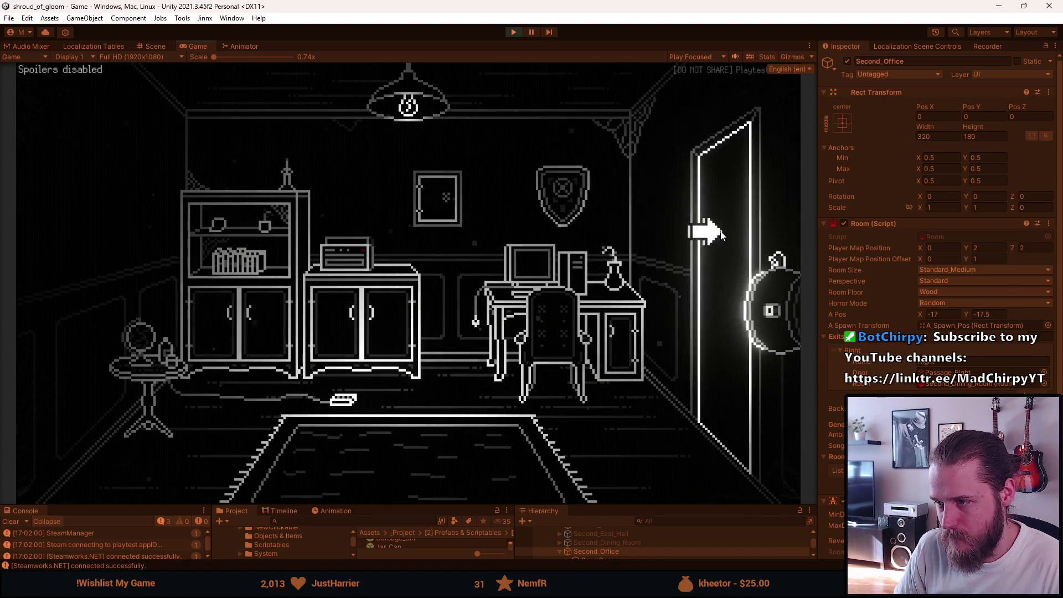
left_click(702, 231)
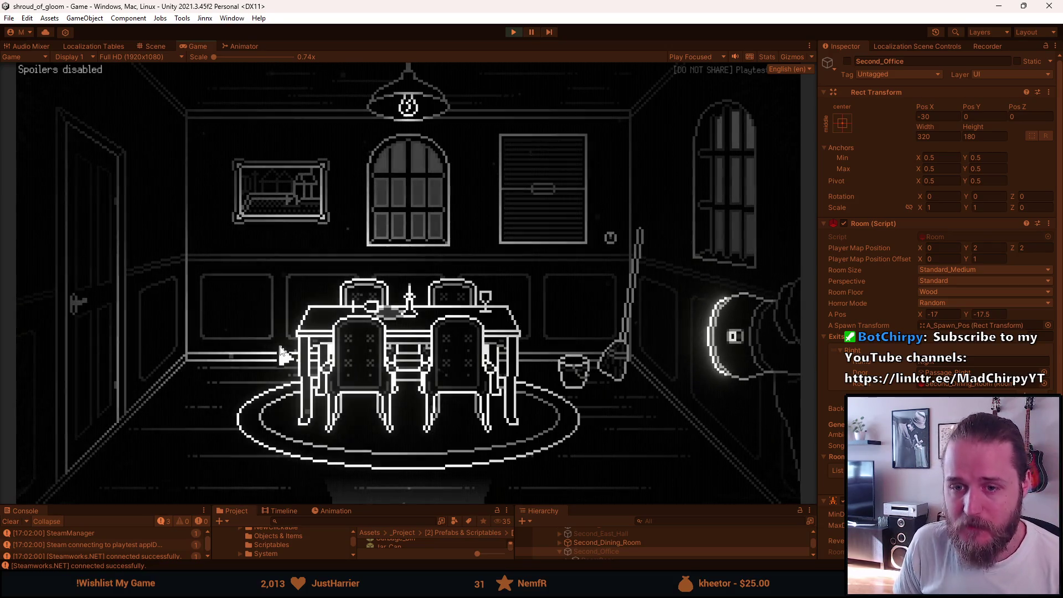
left_click(420, 476)
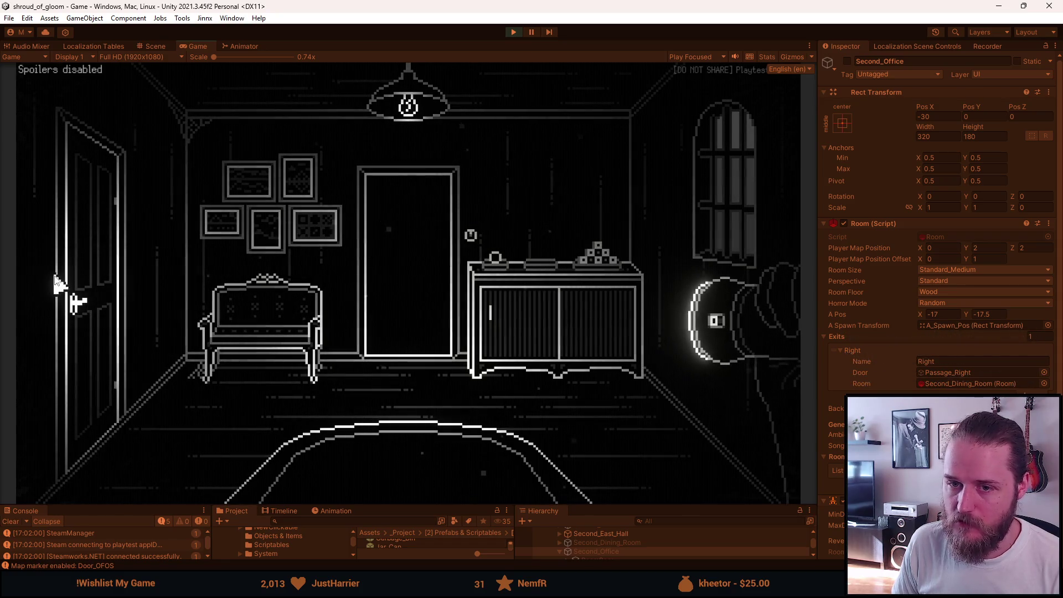
left_click(88, 277)
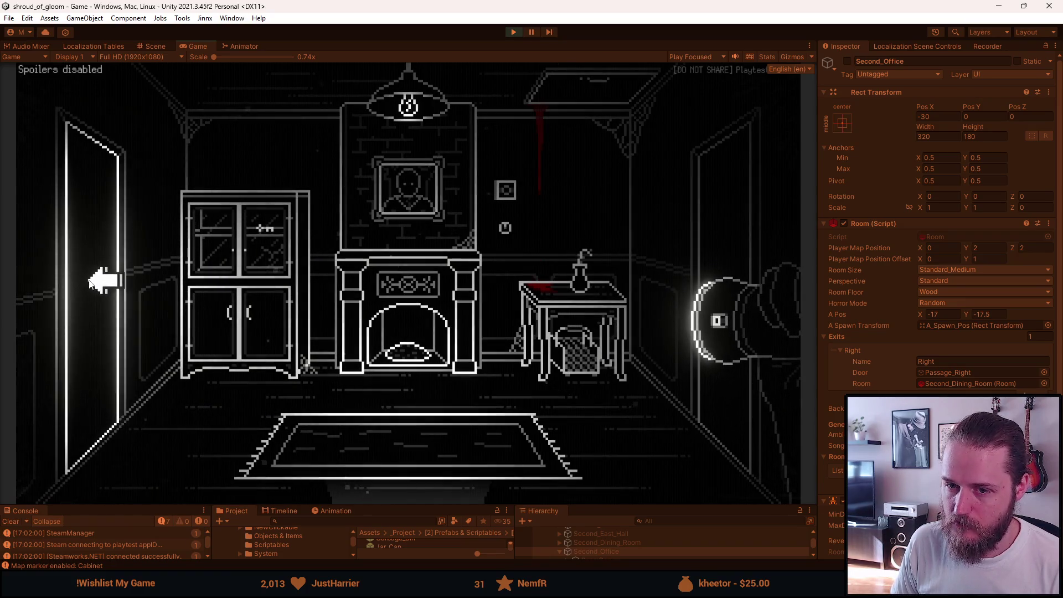
left_click(94, 283)
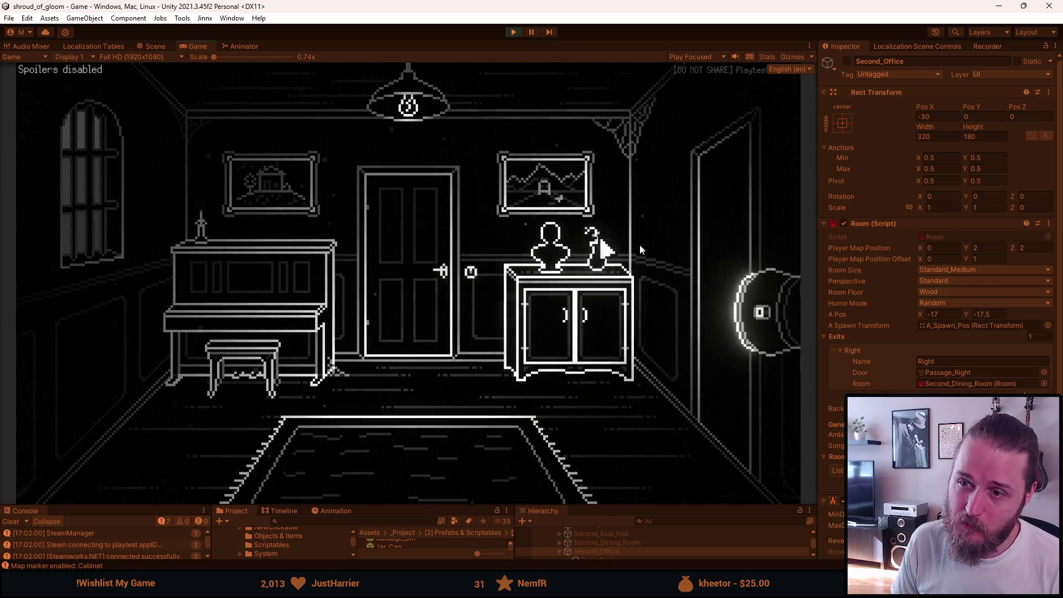
left_click(705, 246)
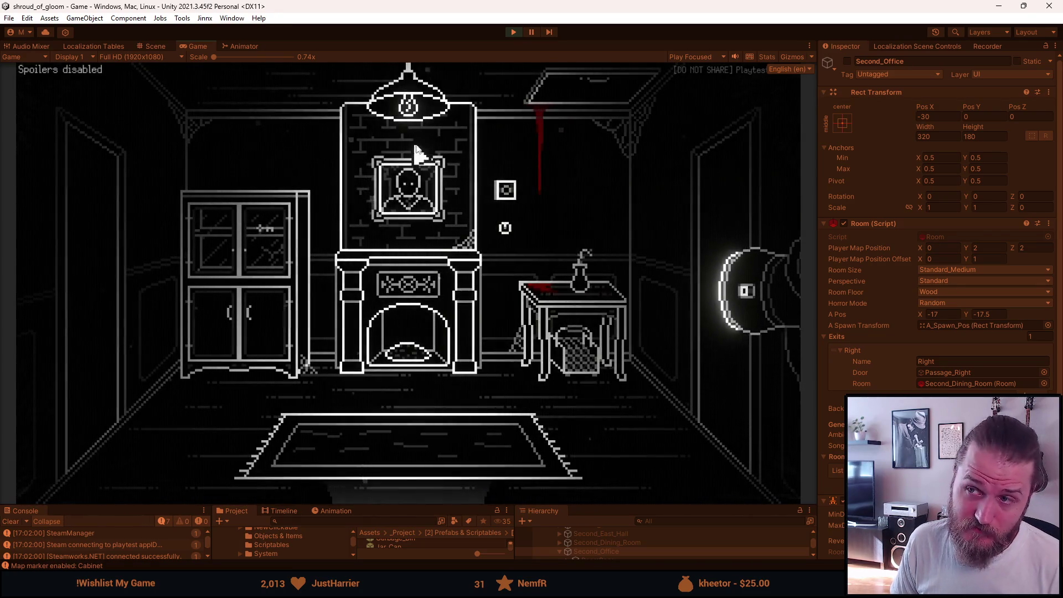
Step: Walk back through the fireplace, TV and dining rooms to the office
key("Escape")
key("Escape")
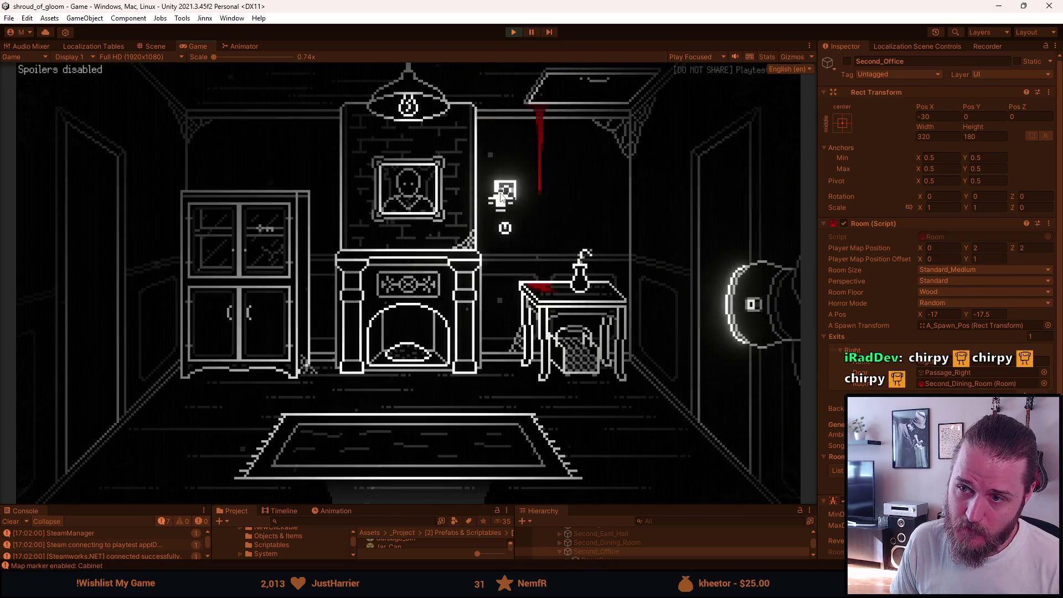
left_click(704, 185)
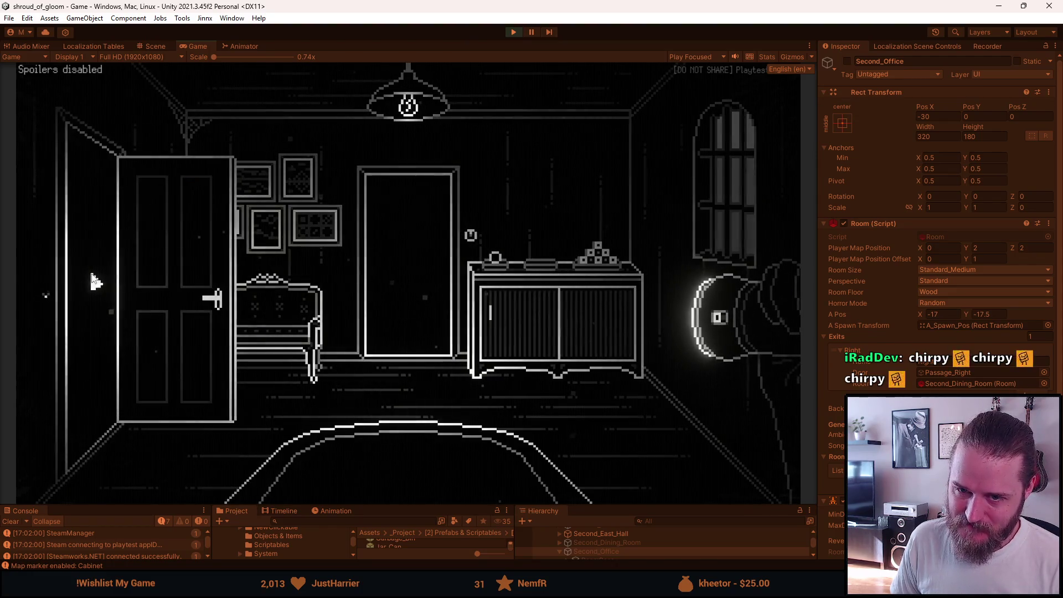
left_click(95, 279)
left_click(406, 489)
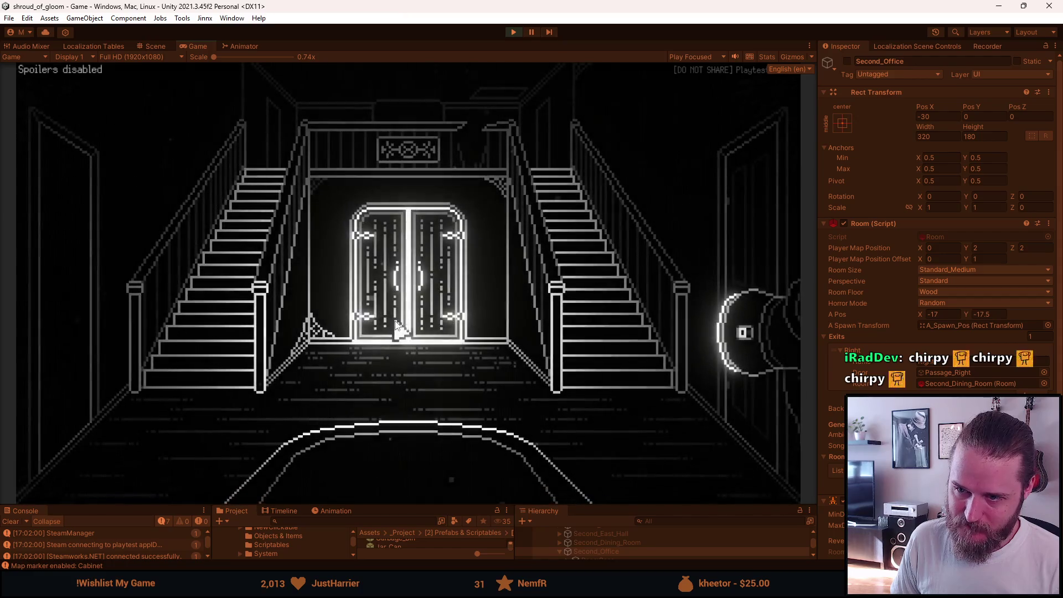
left_click(83, 280)
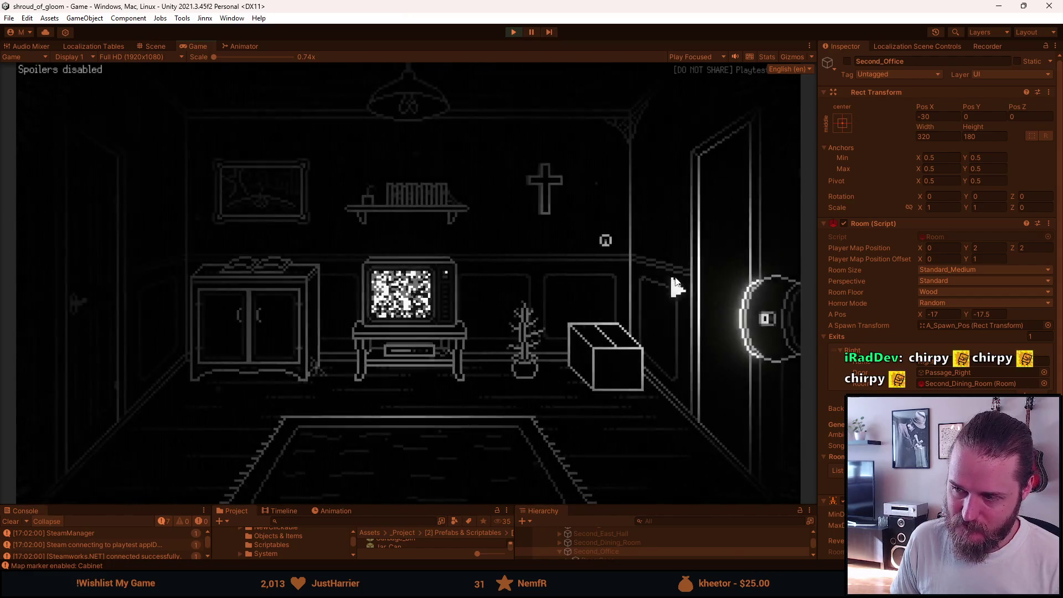
left_click(695, 260)
left_click(582, 262)
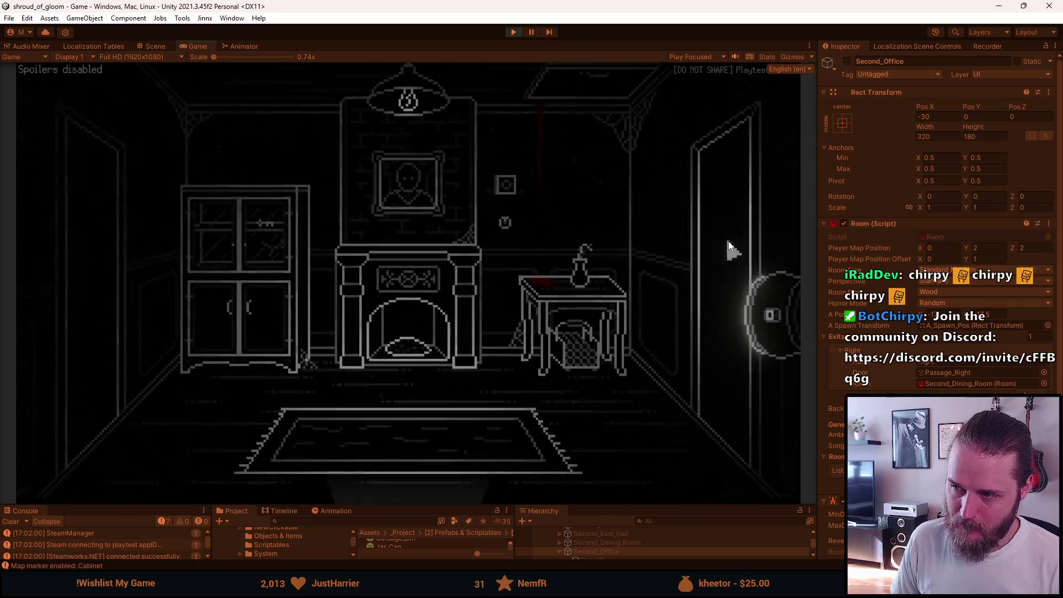
left_click(138, 297)
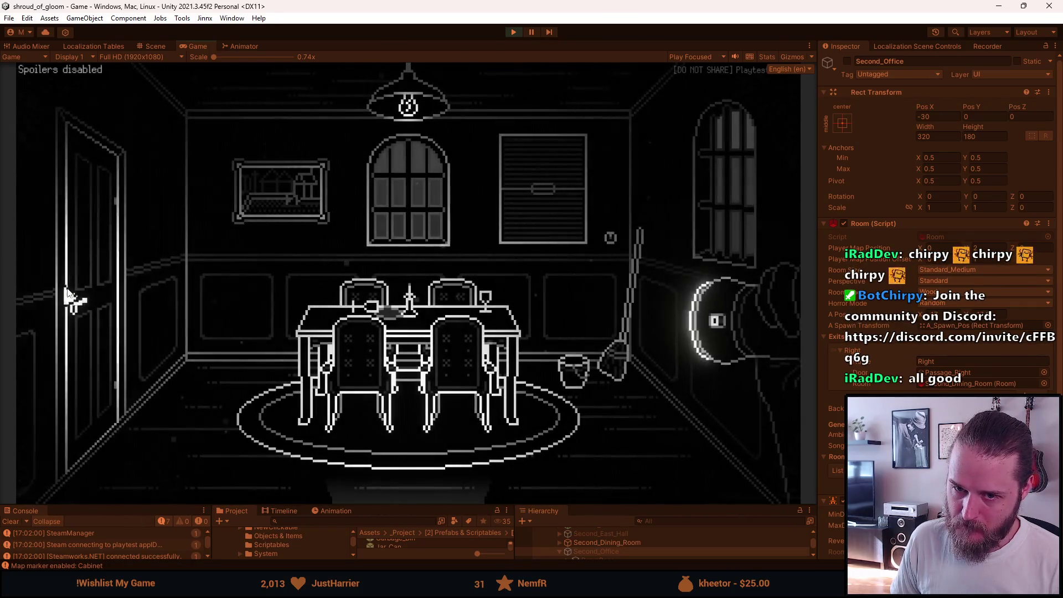
left_click(83, 290)
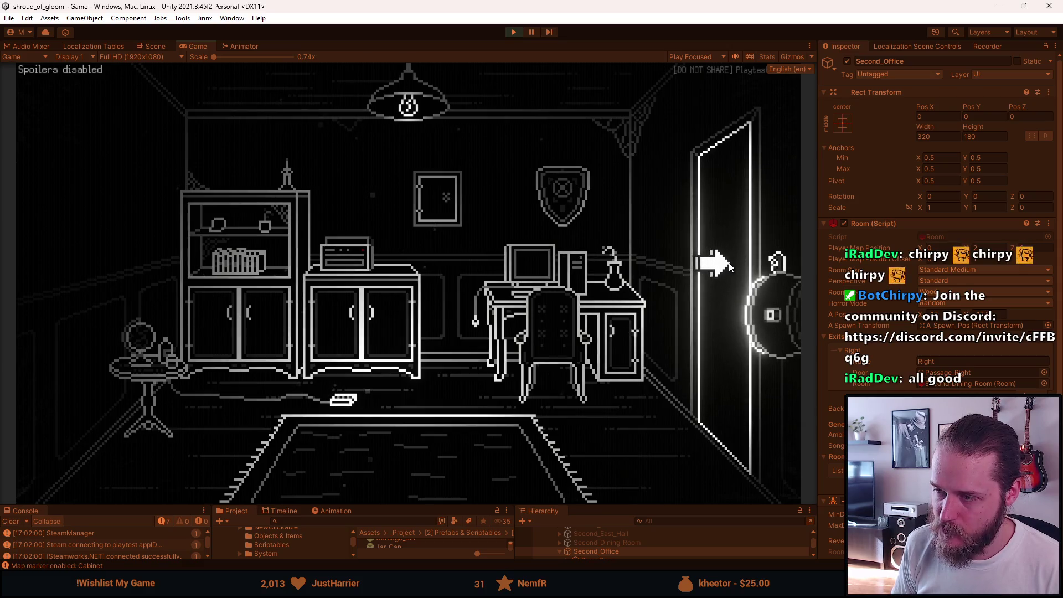
Step: Pause and select Light_Switch under Lamp_Side_Switch > Lamp in an enlarged Hierarchy
key("Escape")
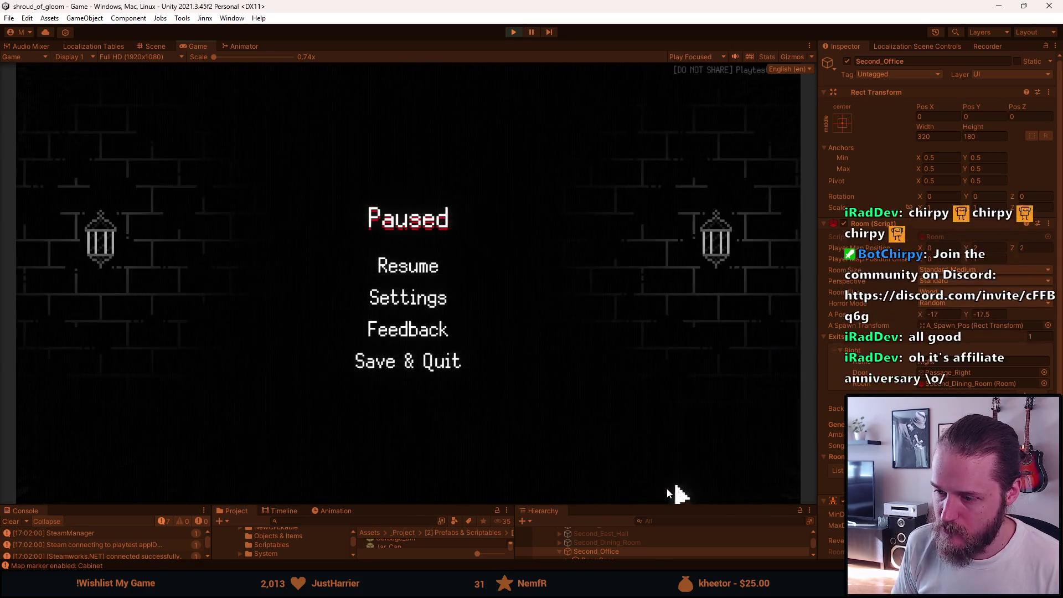
left_click_drag(626, 507, 602, 396)
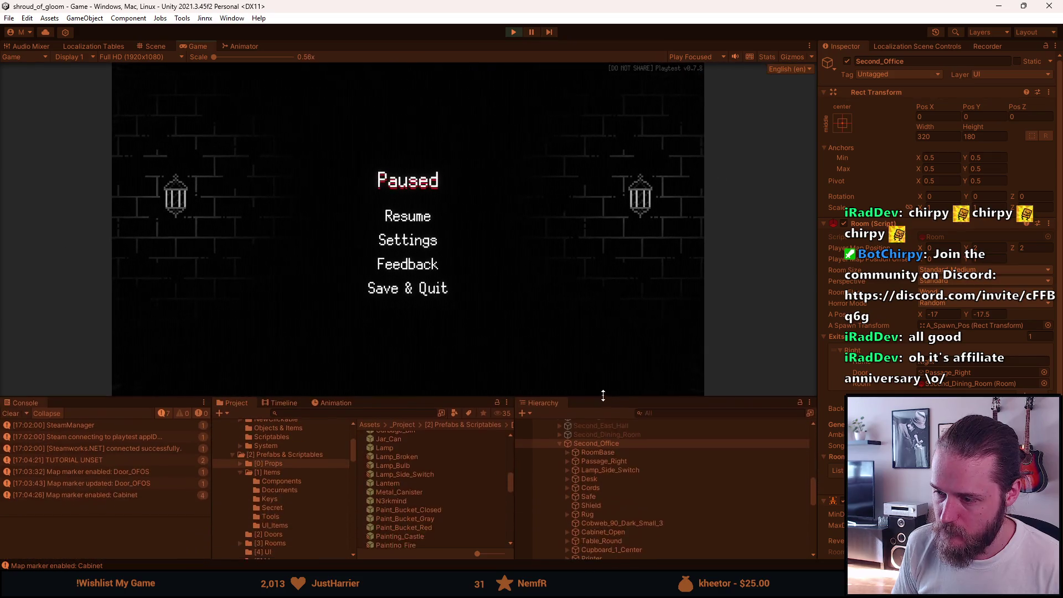
left_click(568, 471)
left_click(574, 479)
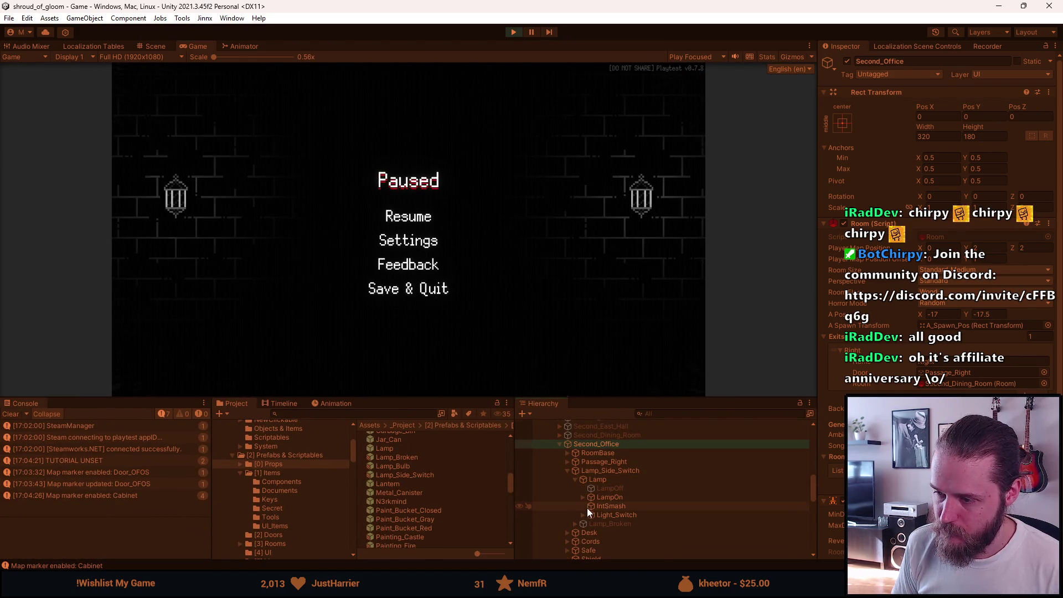
left_click(613, 514)
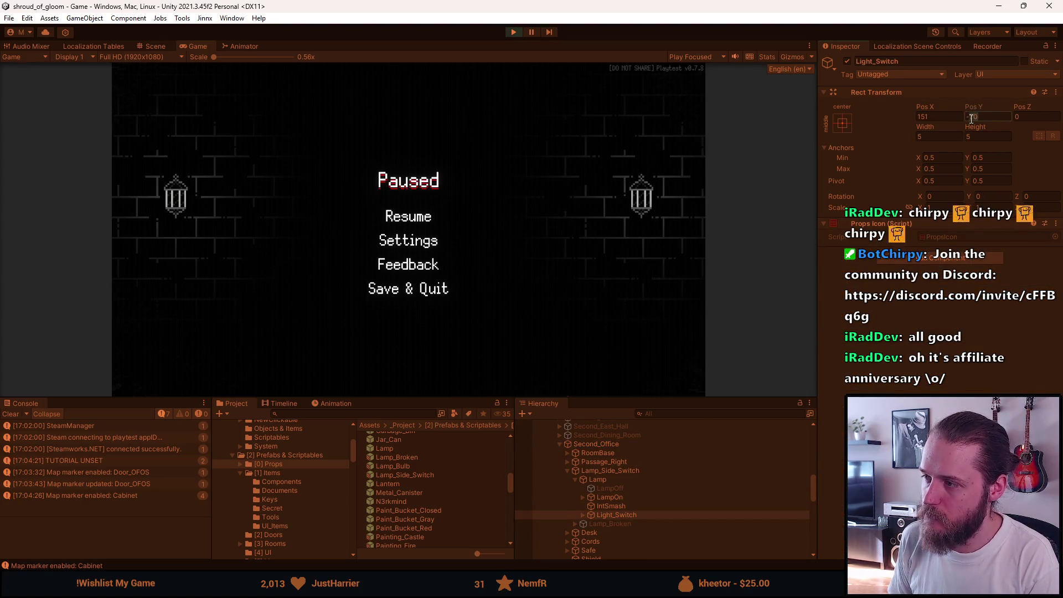
Step: Resume, toggle the office light several times, walk into the dining room, then stop play mode
left_click(419, 220)
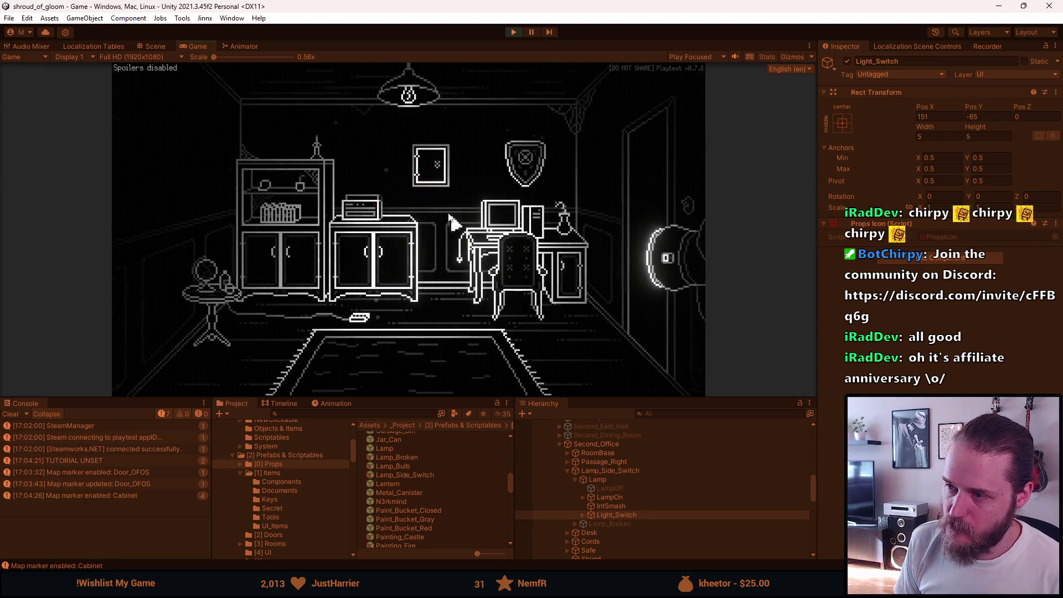
left_click(612, 208)
left_click(688, 213)
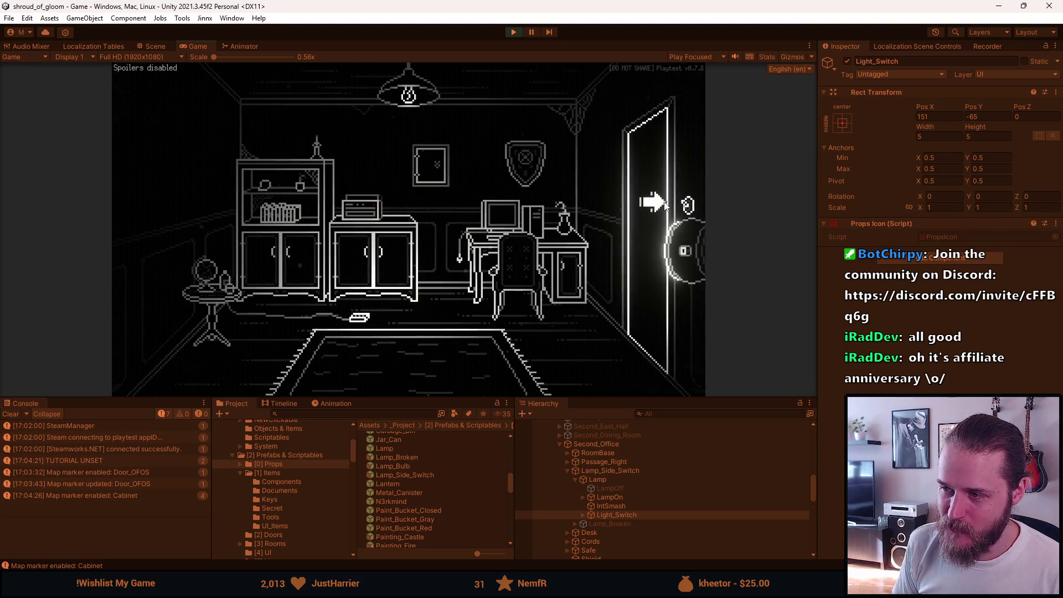
left_click(700, 213)
left_click(699, 211)
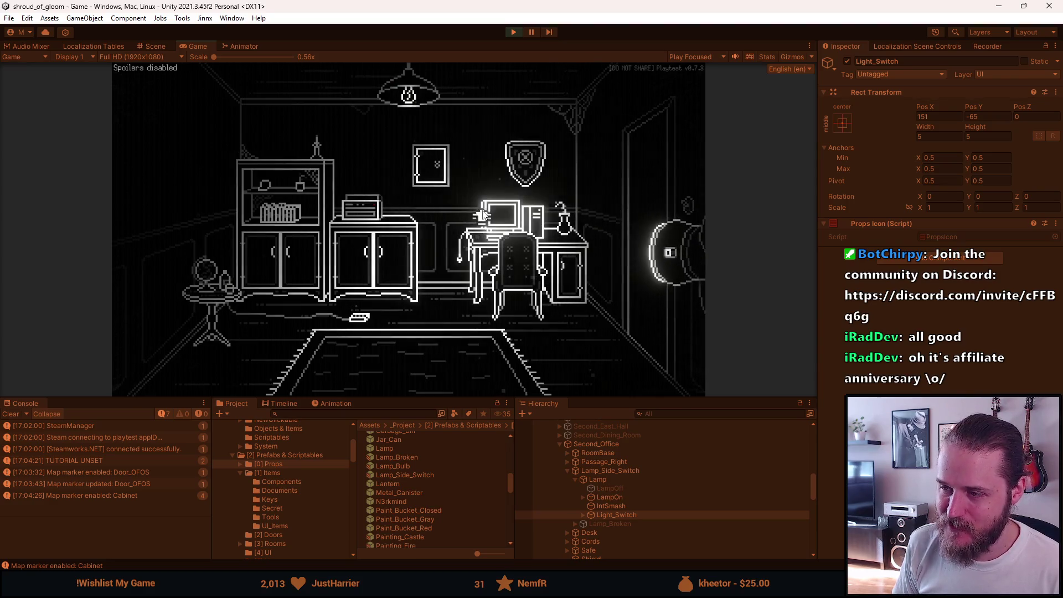
left_click(583, 210)
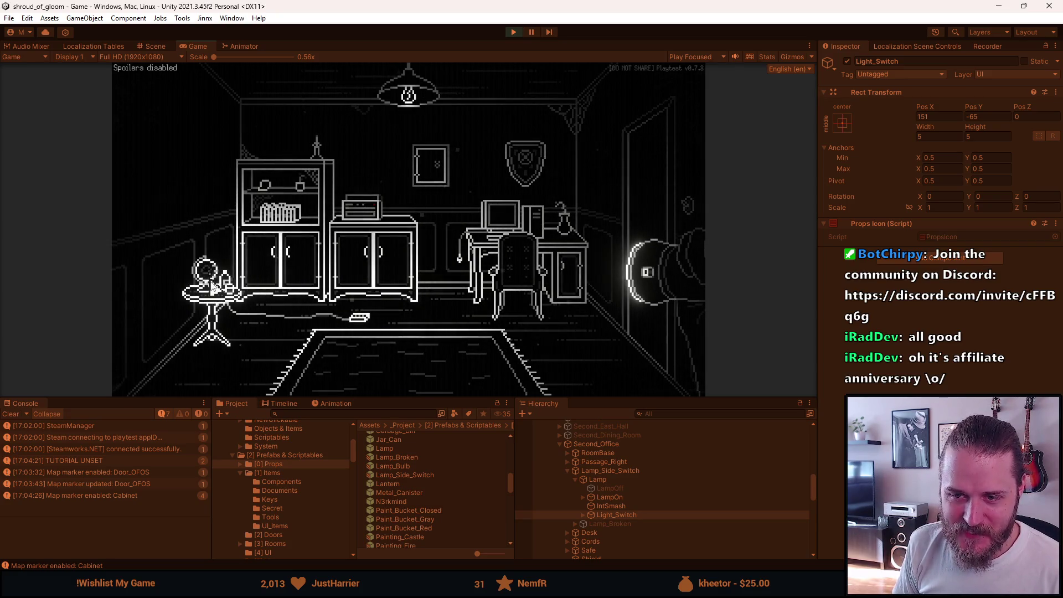
left_click(655, 194)
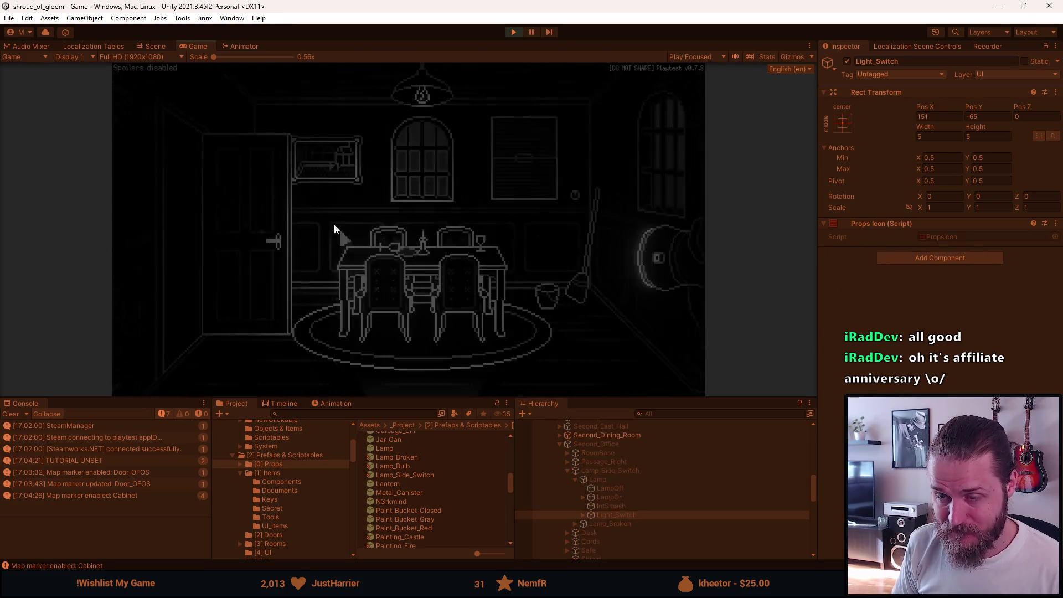
key("Escape")
left_click(513, 32)
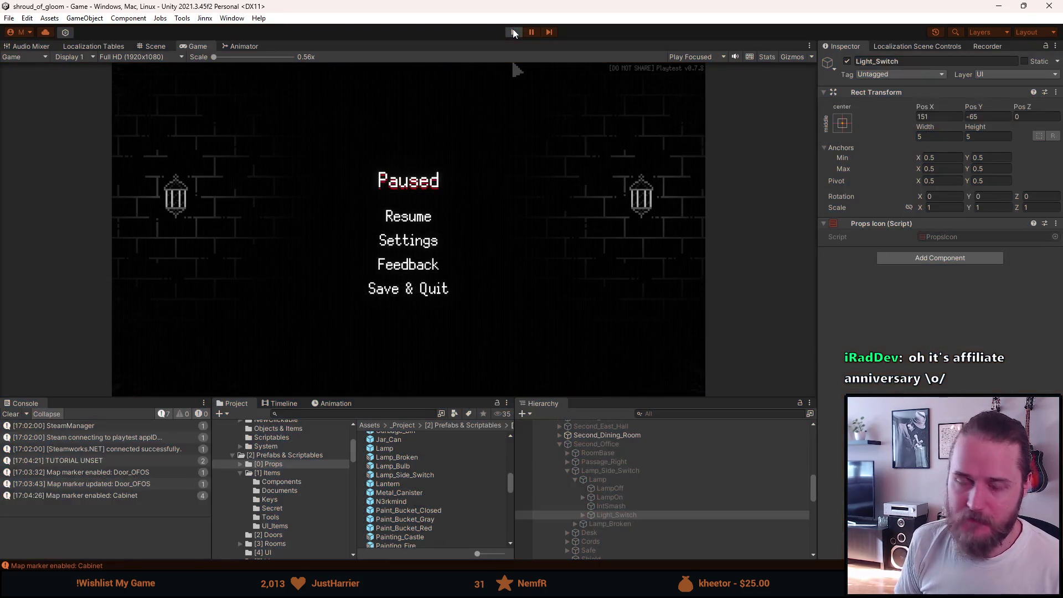